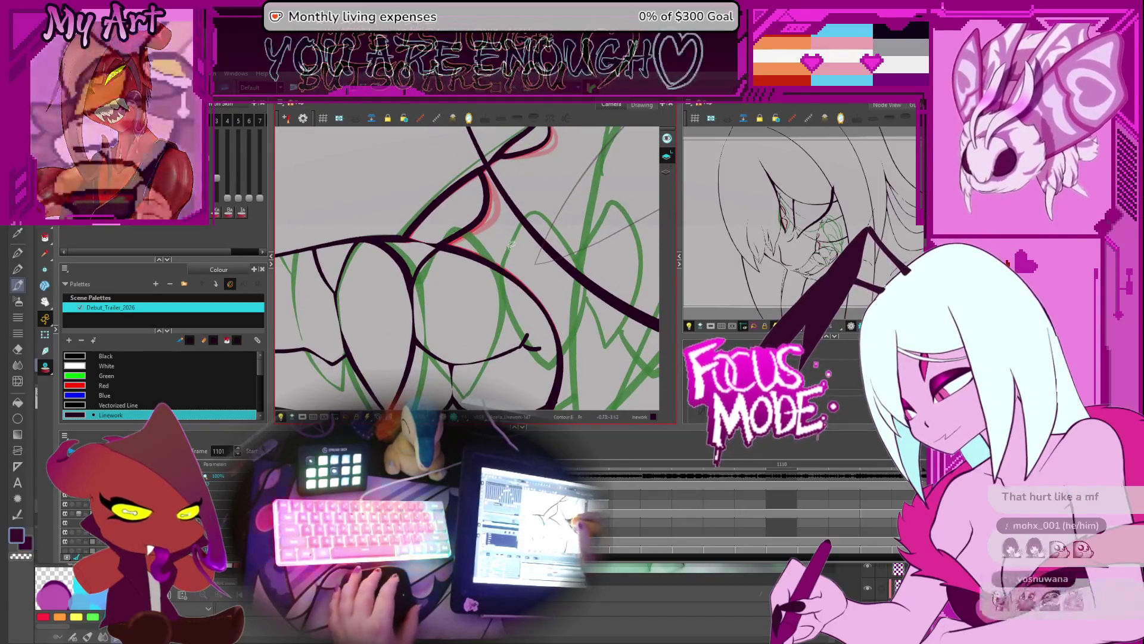
Select the curved eye contour stroke and its upper curve, framing them in view
click(505, 307)
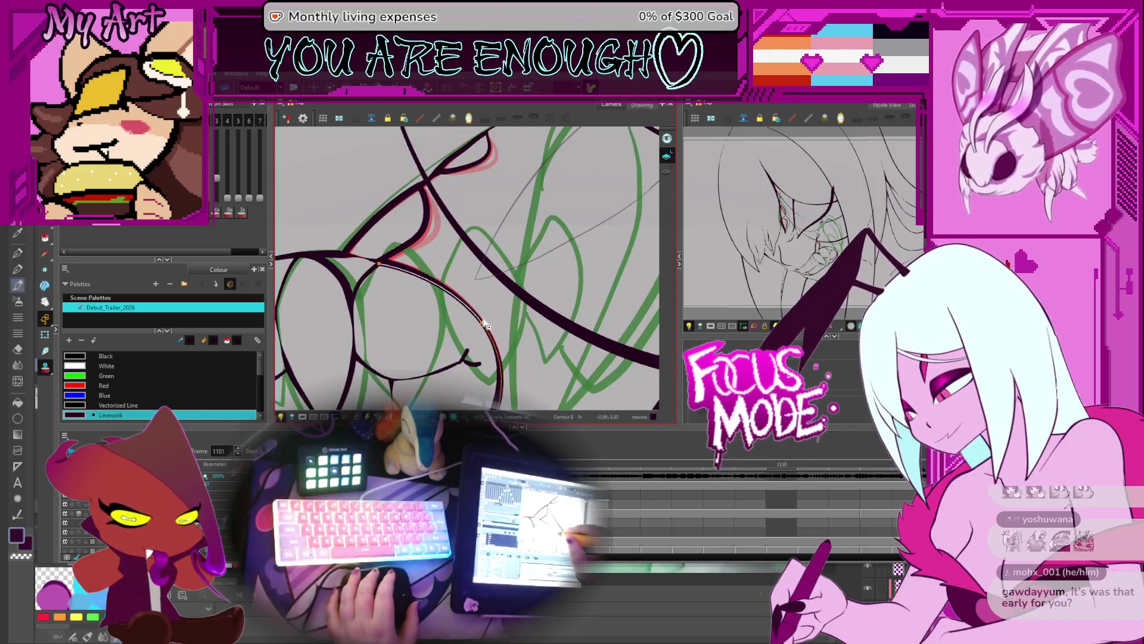
drag(366, 267, 417, 279)
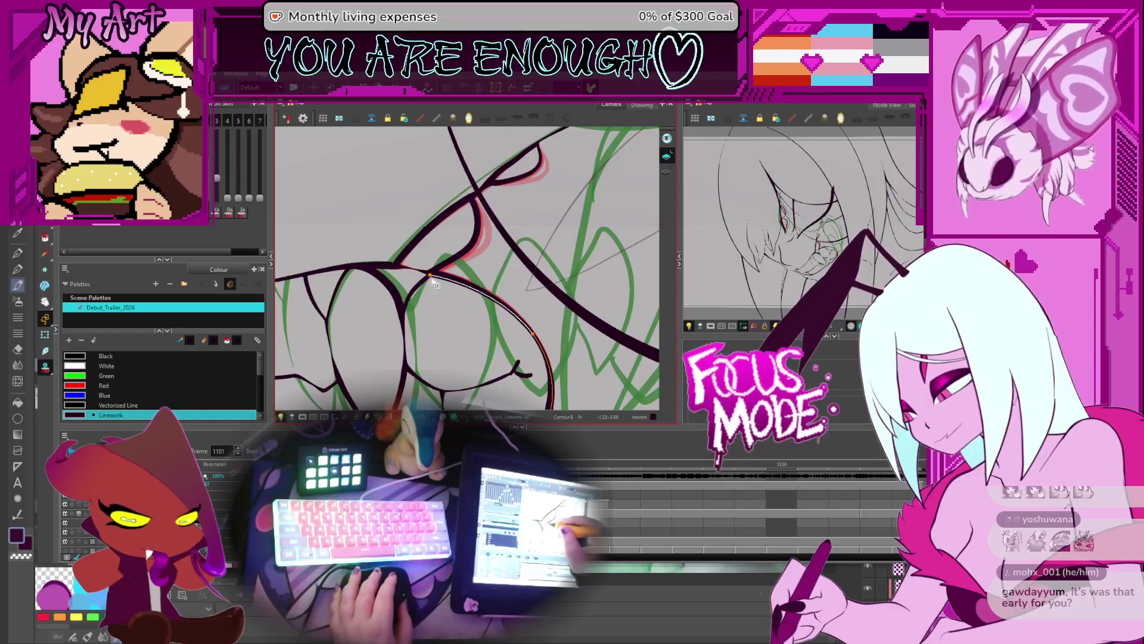
scroll(434, 282, up, 2)
drag(554, 312, 535, 311)
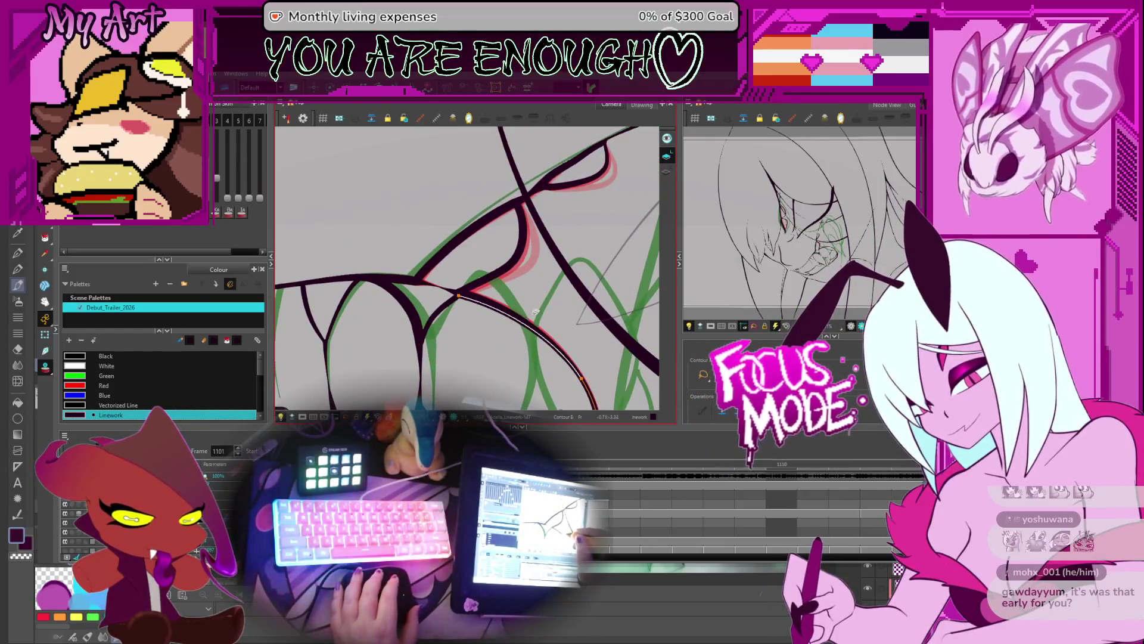
click(453, 292)
scroll(463, 301, up, 2)
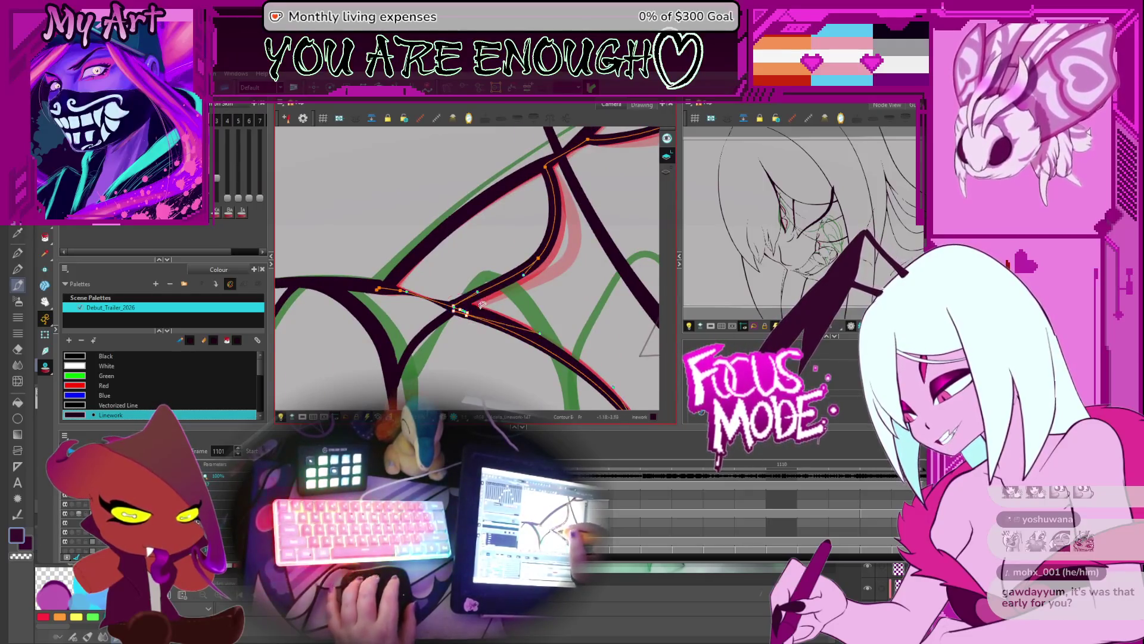
scroll(486, 319, down, 2)
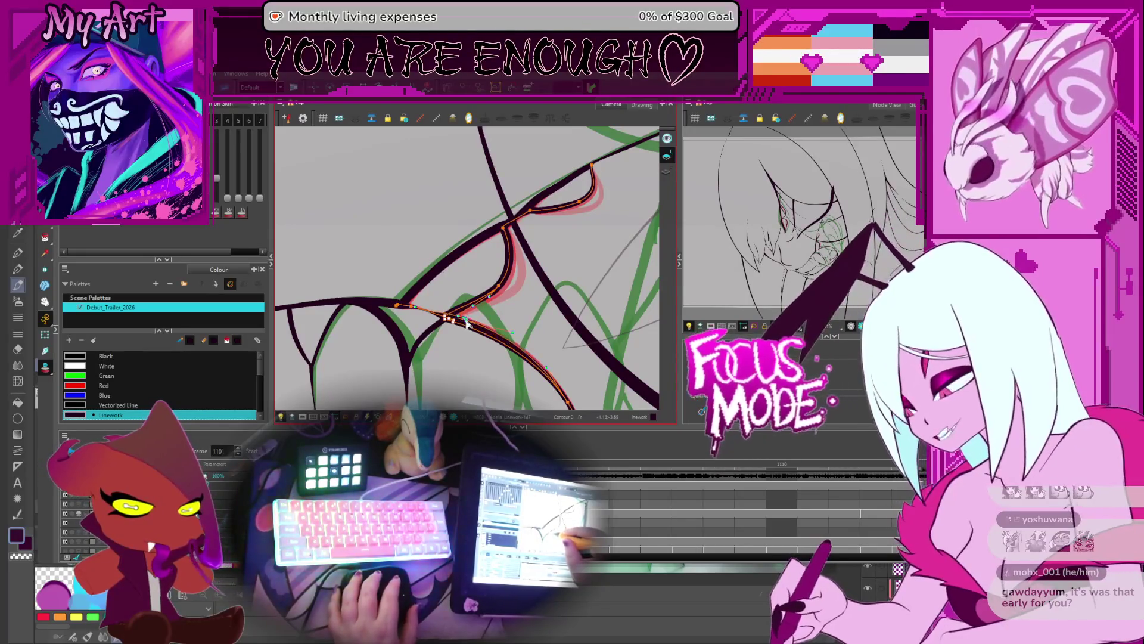
mouse_move(553, 370)
mouse_down()
mouse_move(485, 331)
mouse_move(485, 281)
mouse_move(506, 351)
mouse_move(505, 327)
mouse_up()
Adjust a contour point on the dark stroke running along the red guide near the junction
click(507, 309)
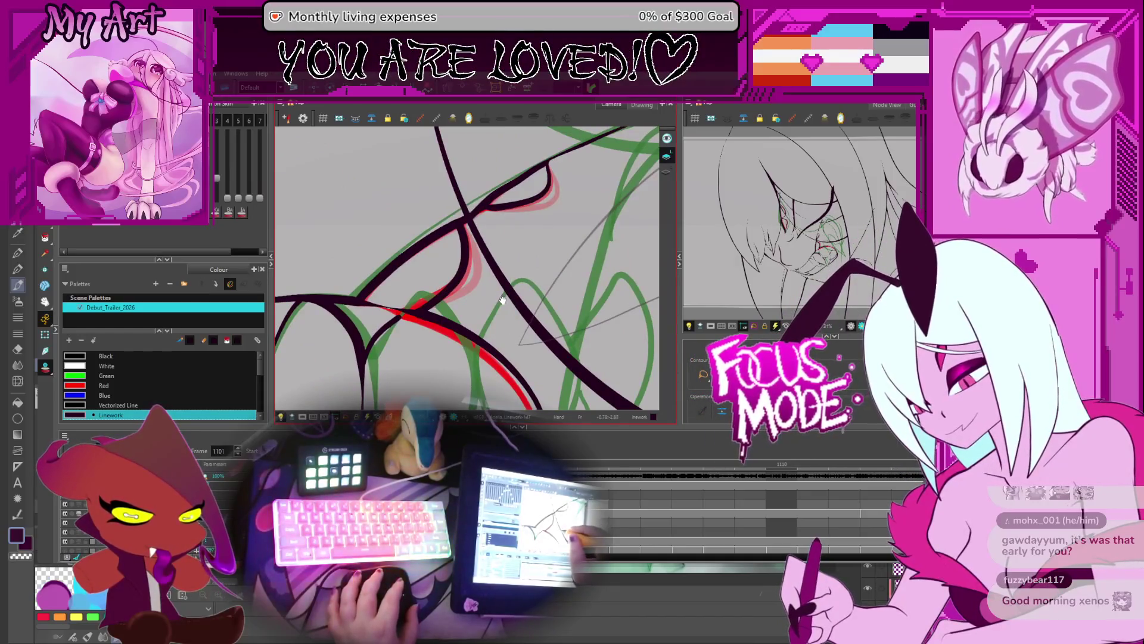
key(space)
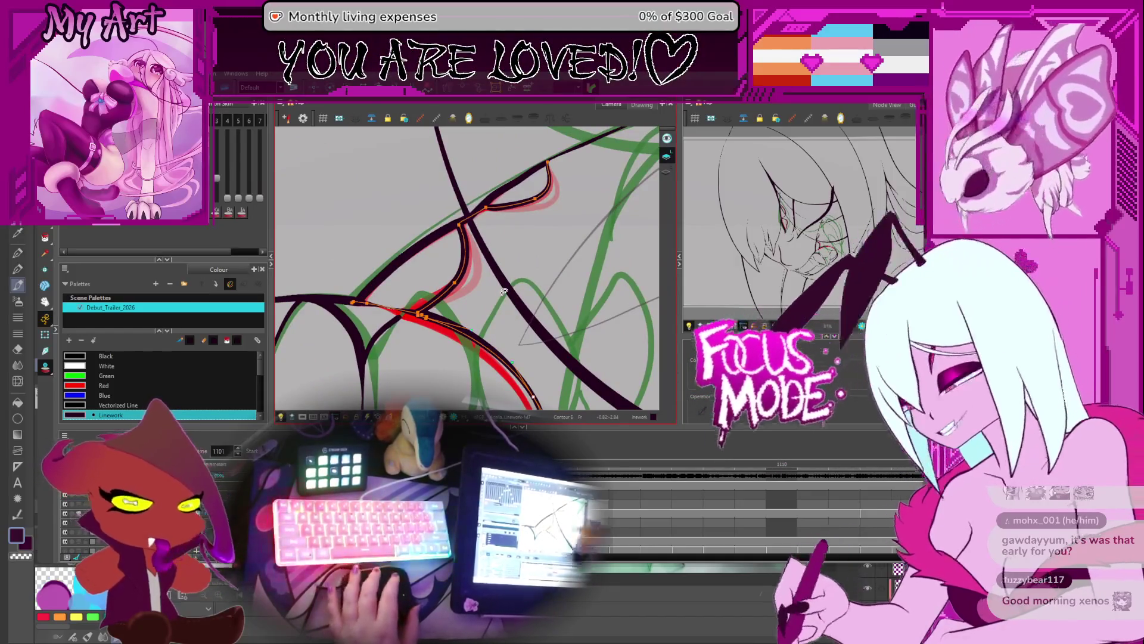
click(473, 285)
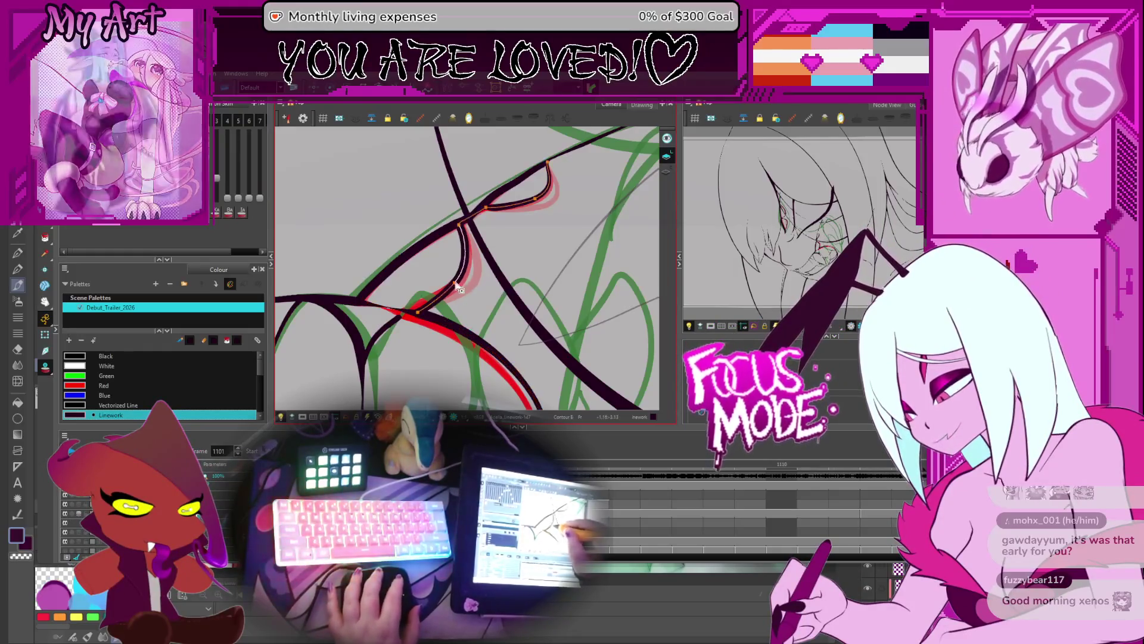
click(475, 288)
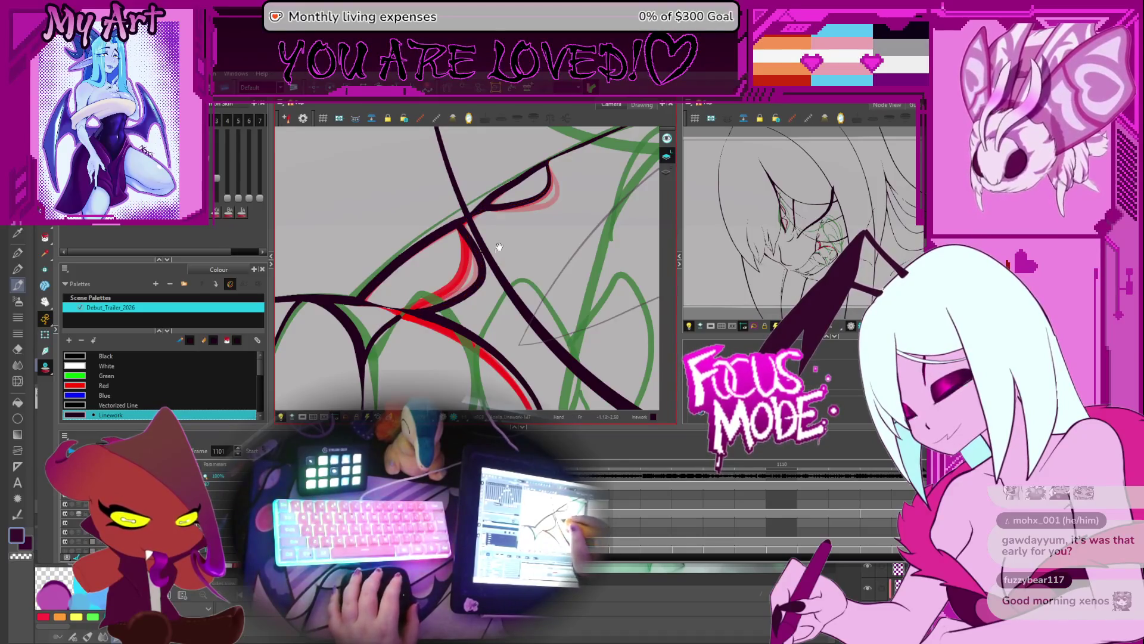
scroll(450, 294, up, 1)
scroll(414, 303, down, 1)
Adjust contour points on the long dark stroke crossing the eye
click(414, 303)
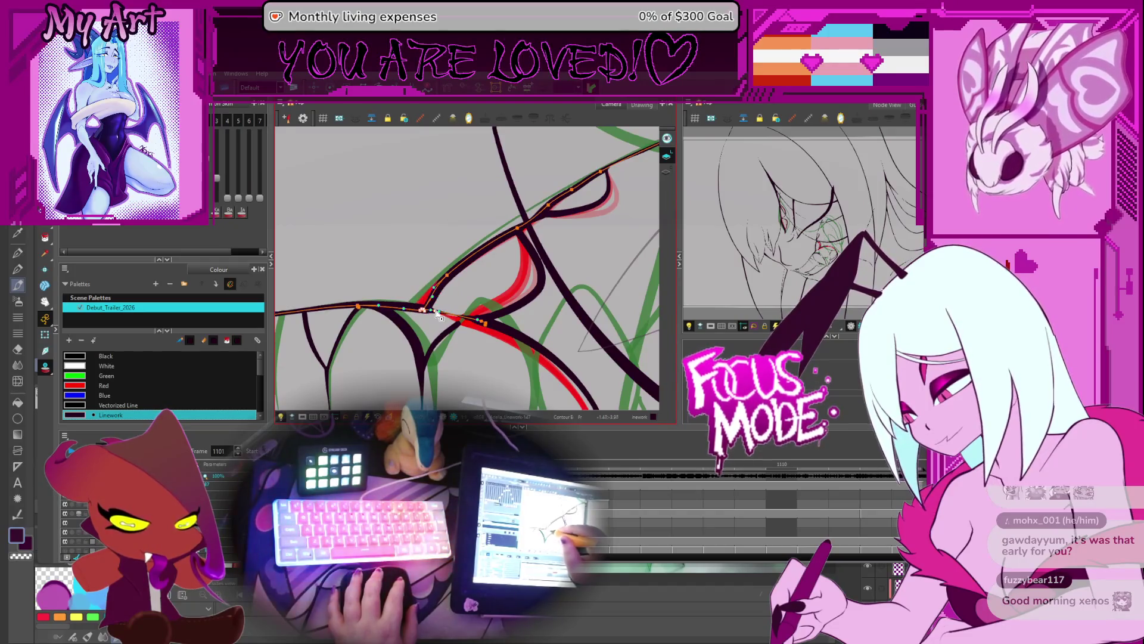
scroll(432, 292, up, 1)
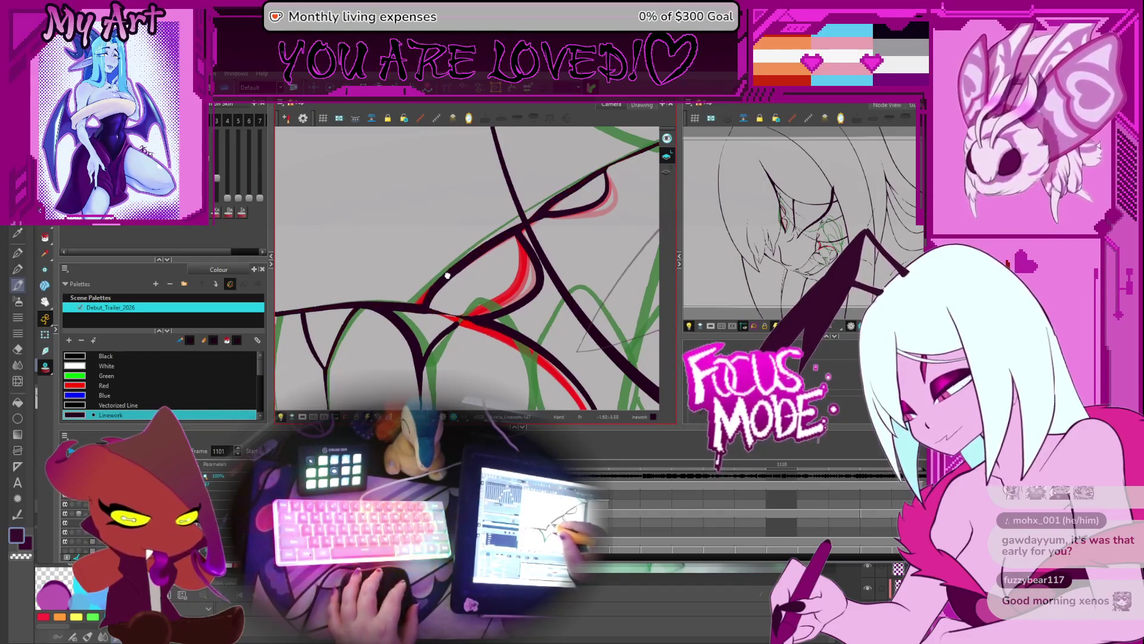
scroll(417, 301, down, 1)
click(415, 315)
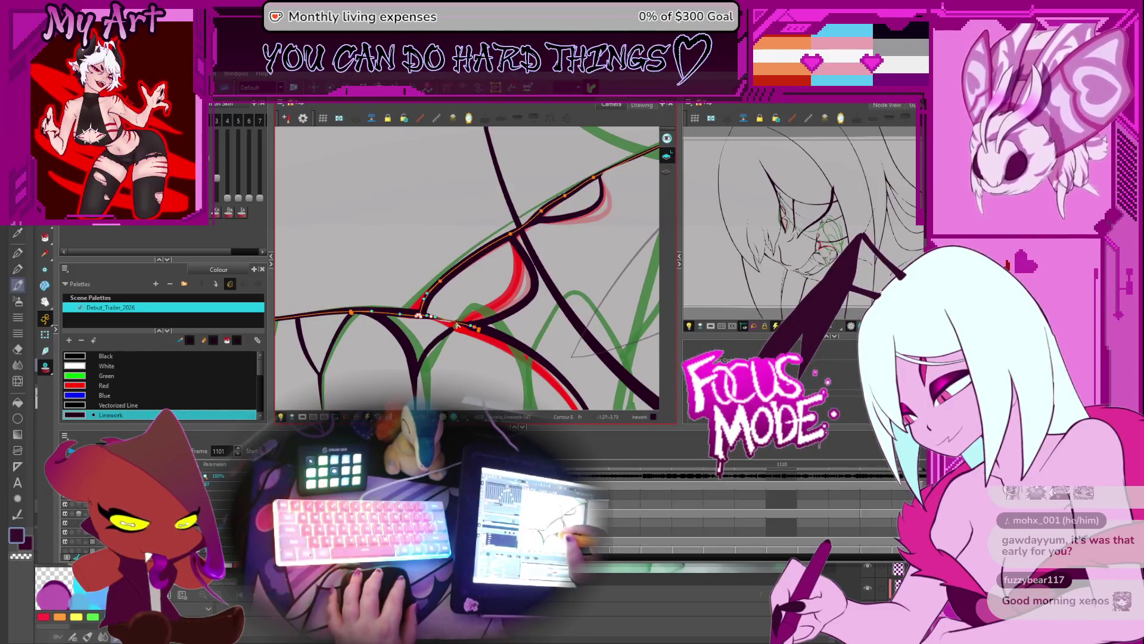
scroll(456, 324, up, 5)
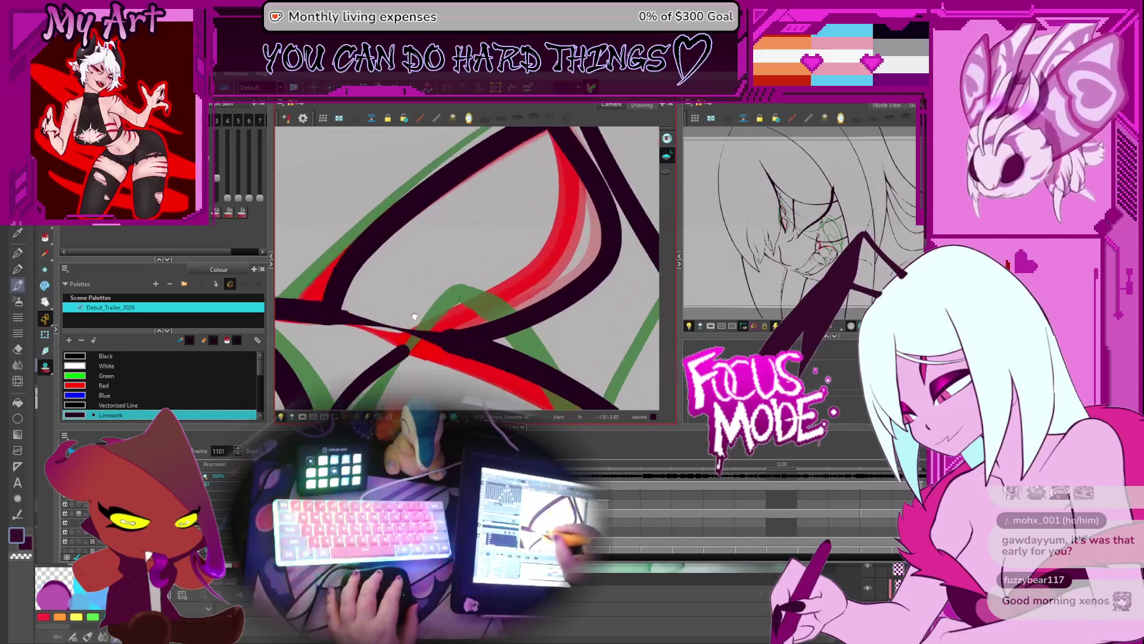
Adjust a contour point on the dark stroke near the junction
scroll(415, 316, down, 1)
click(398, 303)
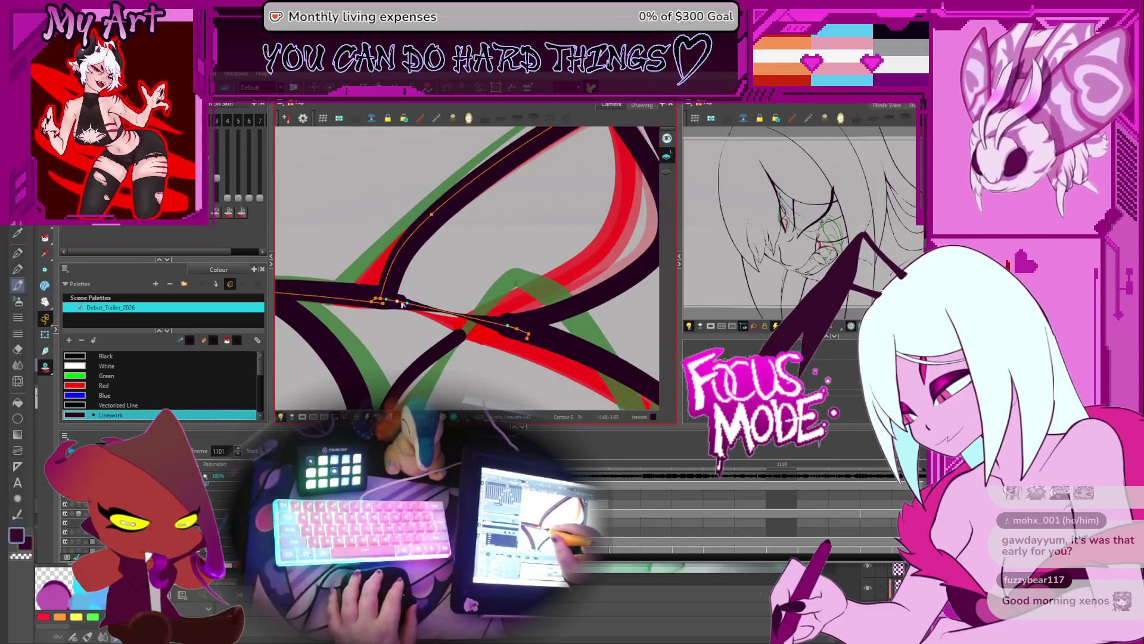
key(space)
click(393, 281)
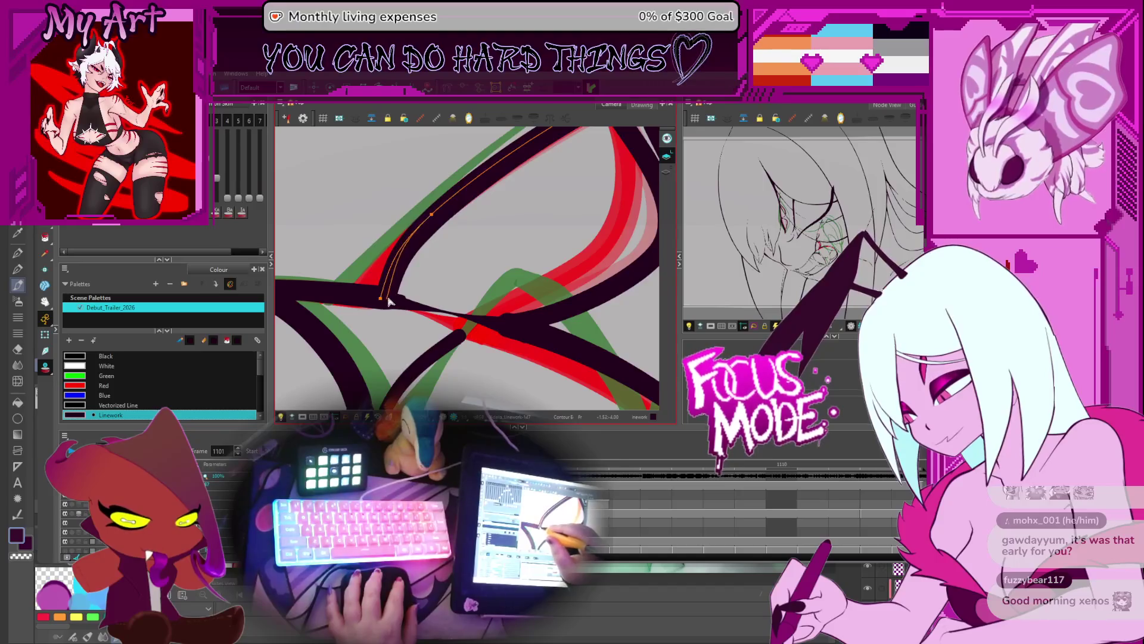
Edit the line thickness of the horizontal stroke at the left with the Pencil Editor
key(alt+shift+q)
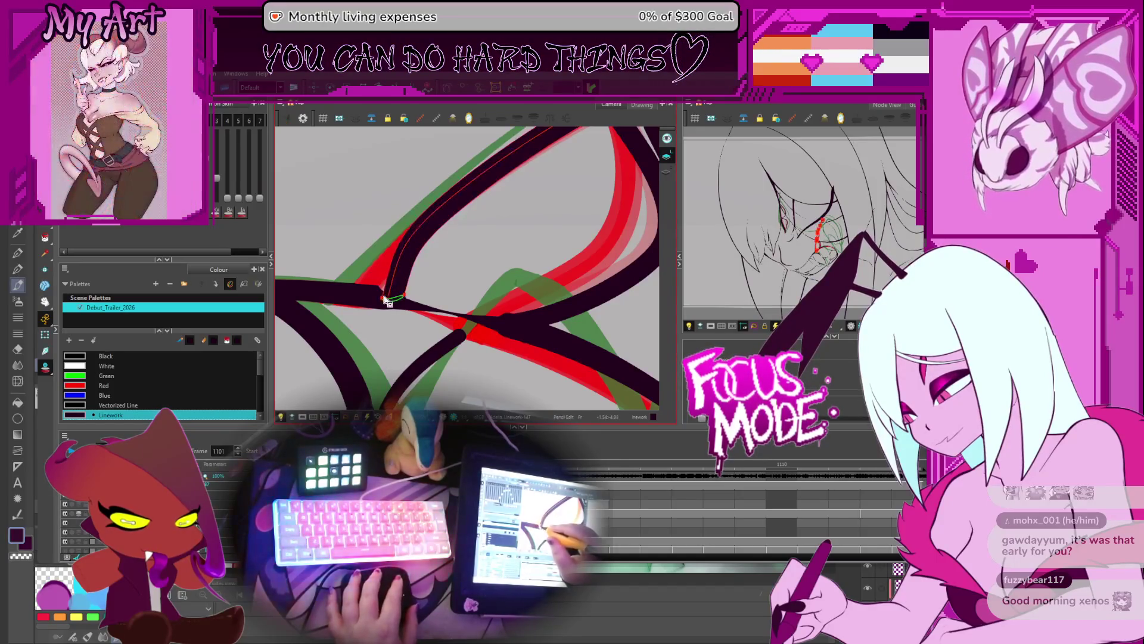
scroll(391, 308, up, 1)
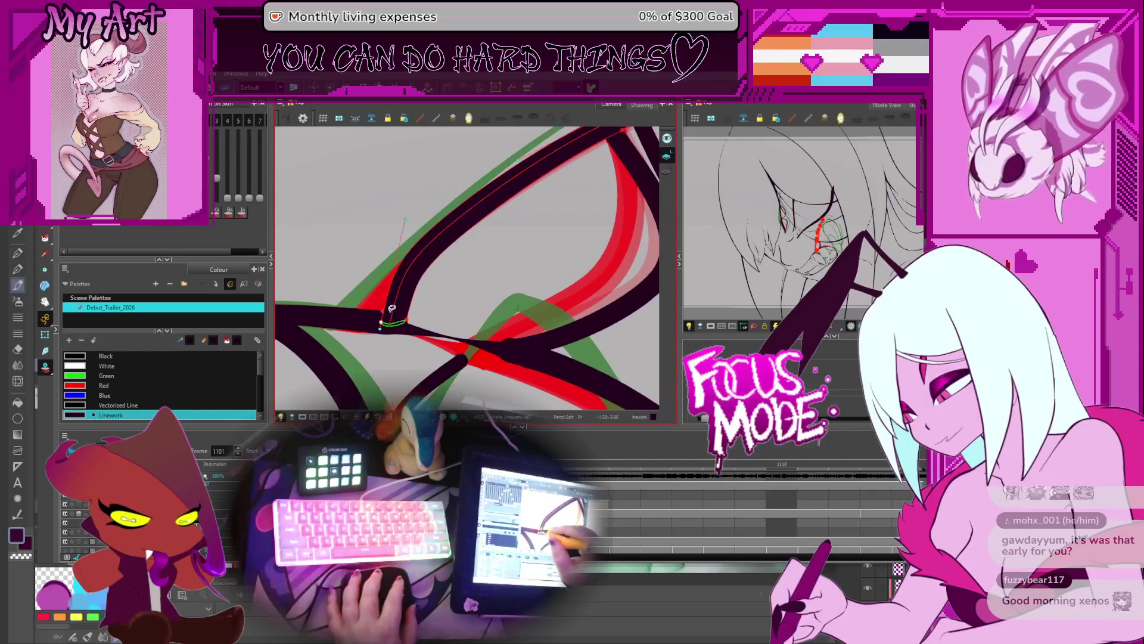
click(372, 319)
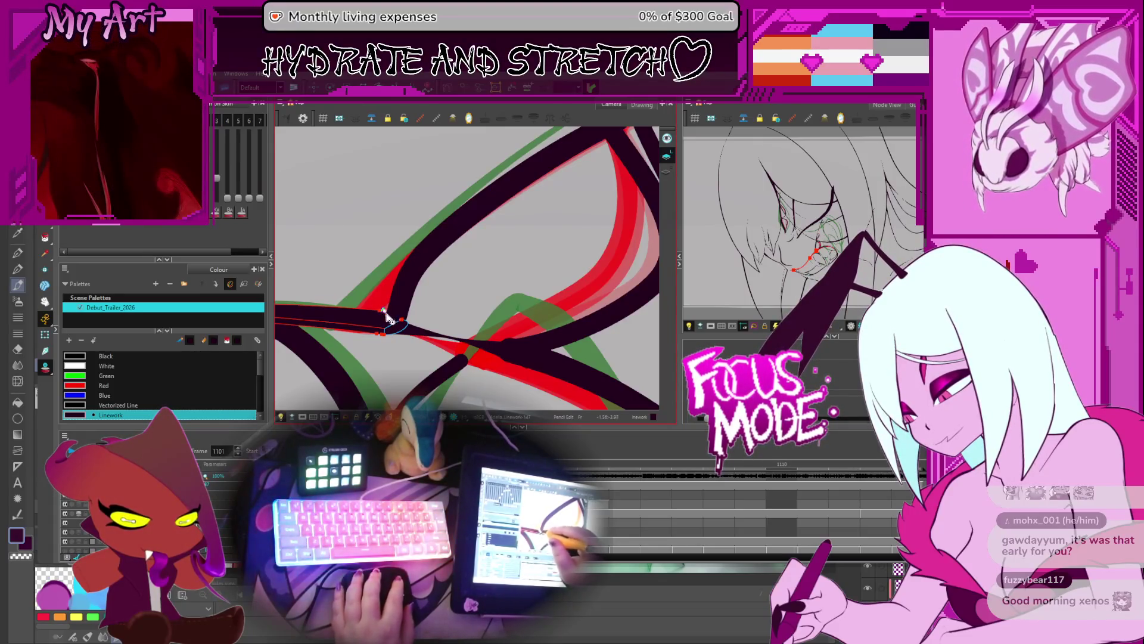
scroll(387, 314, down, 6)
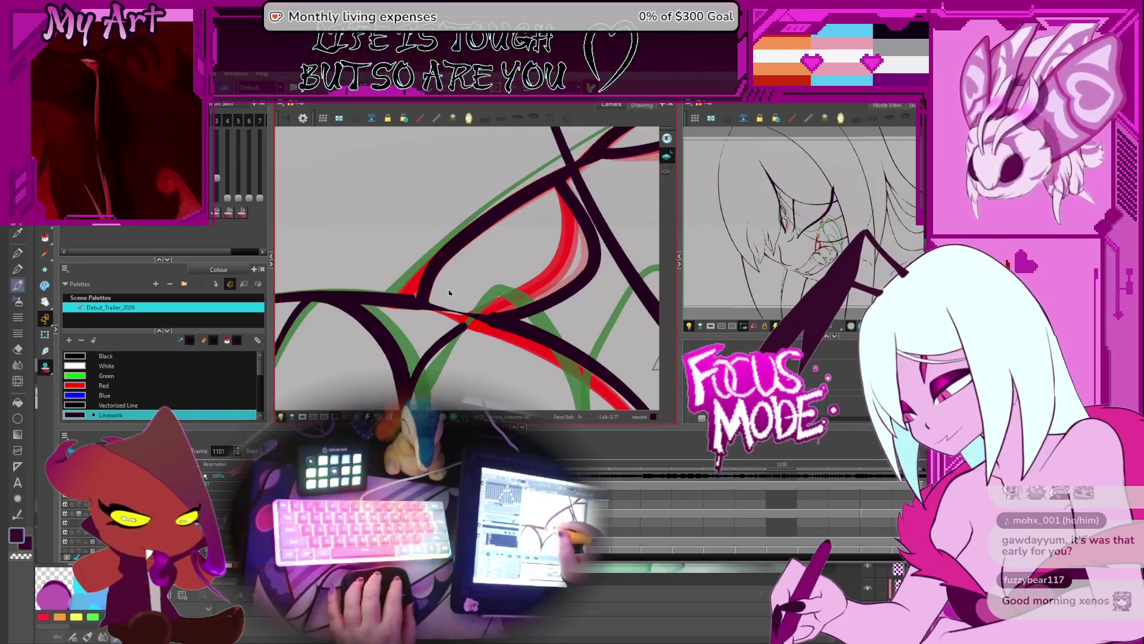
scroll(450, 307, up, 5)
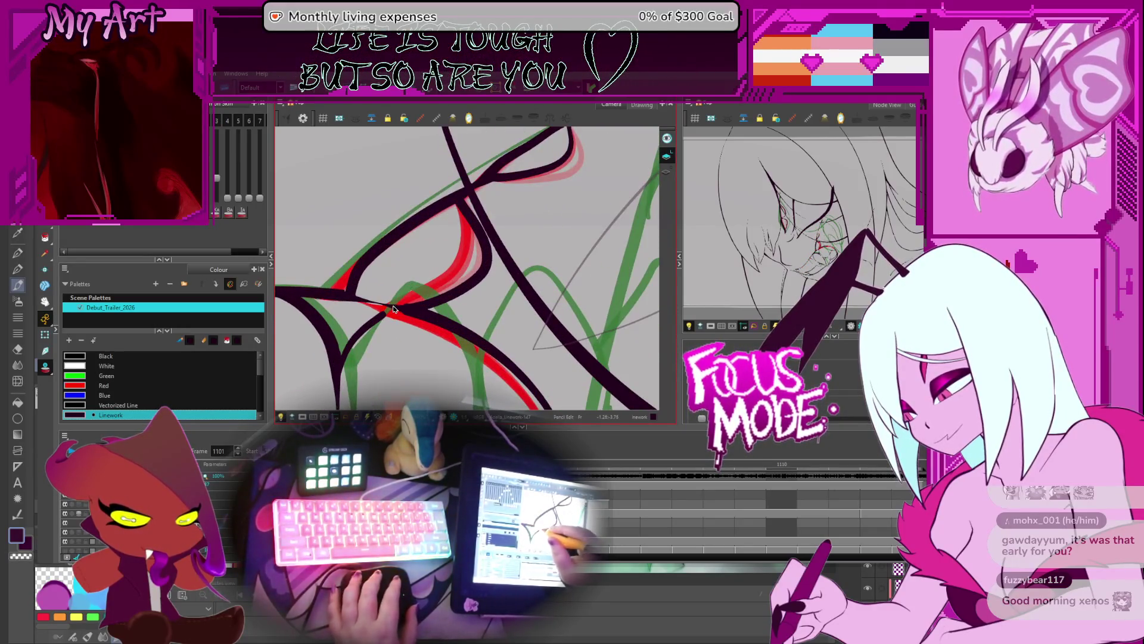
scroll(394, 309, up, 3)
Taper the thickness of the middle segment, the long stroke and the upper-right stroke
click(439, 305)
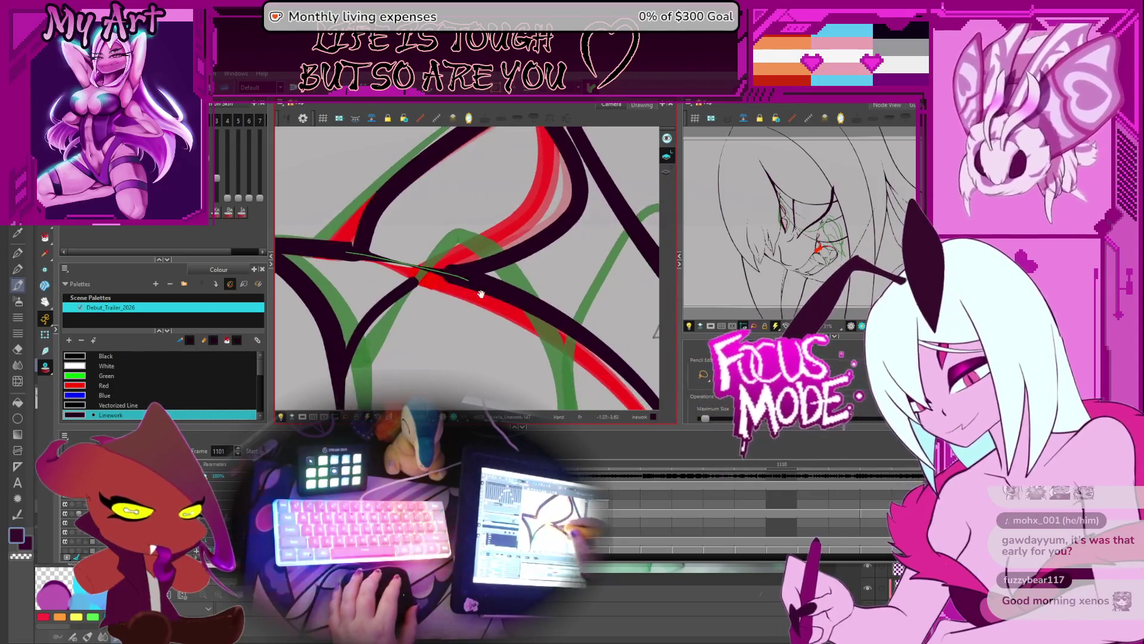
click(492, 287)
scroll(453, 295, up, 3)
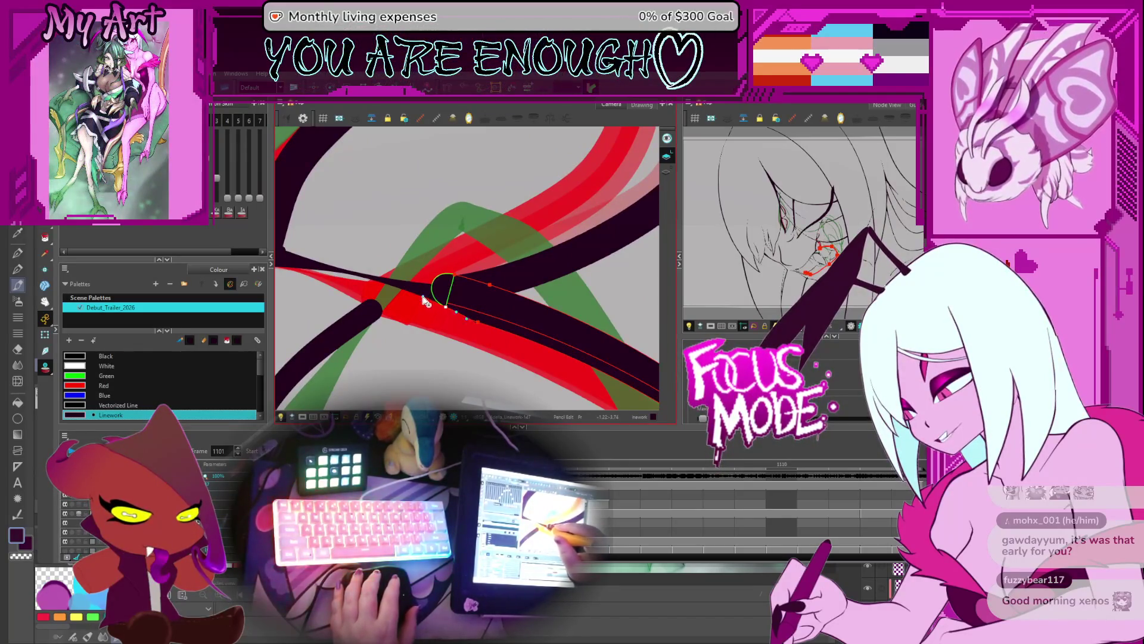
click(462, 277)
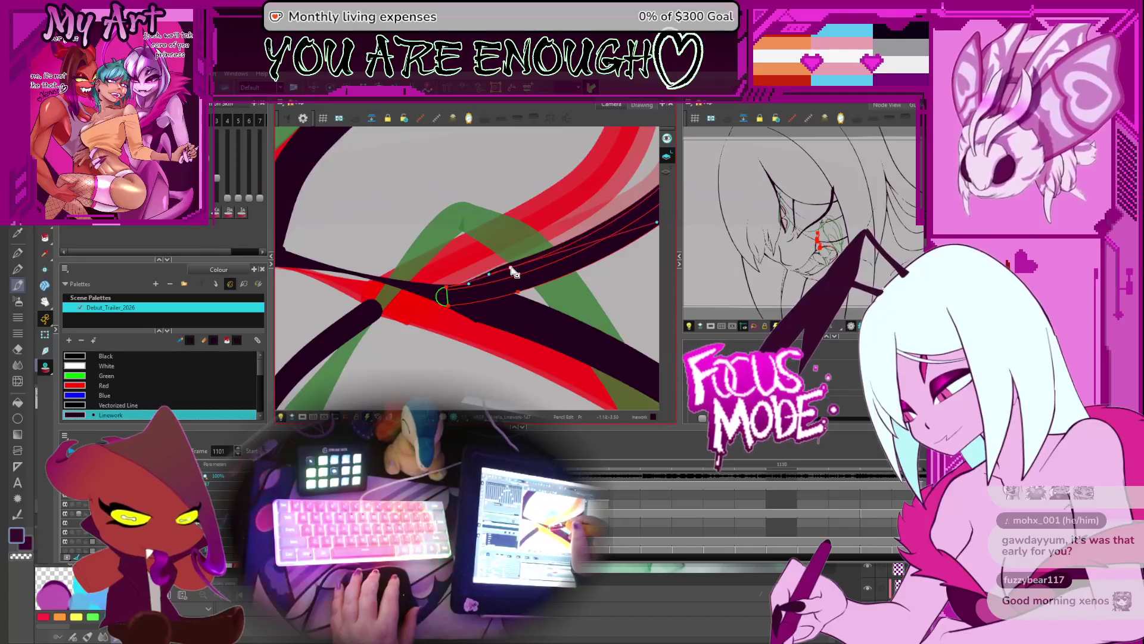
Step to the next drawing and select the horizontal black stroke with the Contour Editor
scroll(507, 273, down, 5)
scroll(507, 273, down, 5)
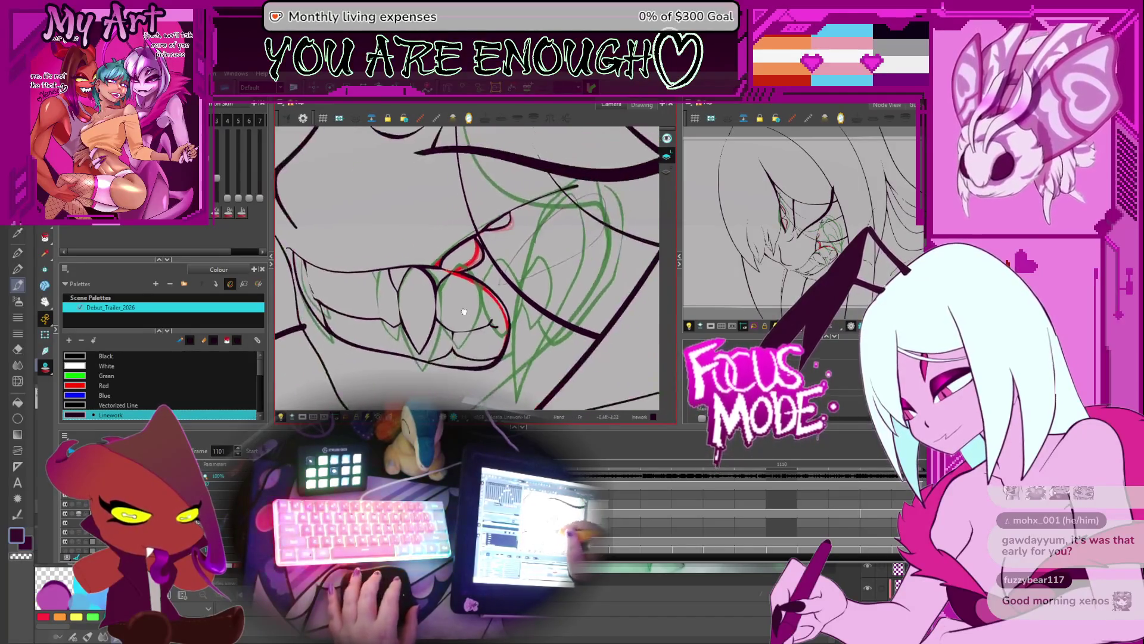
scroll(450, 315, up, 5)
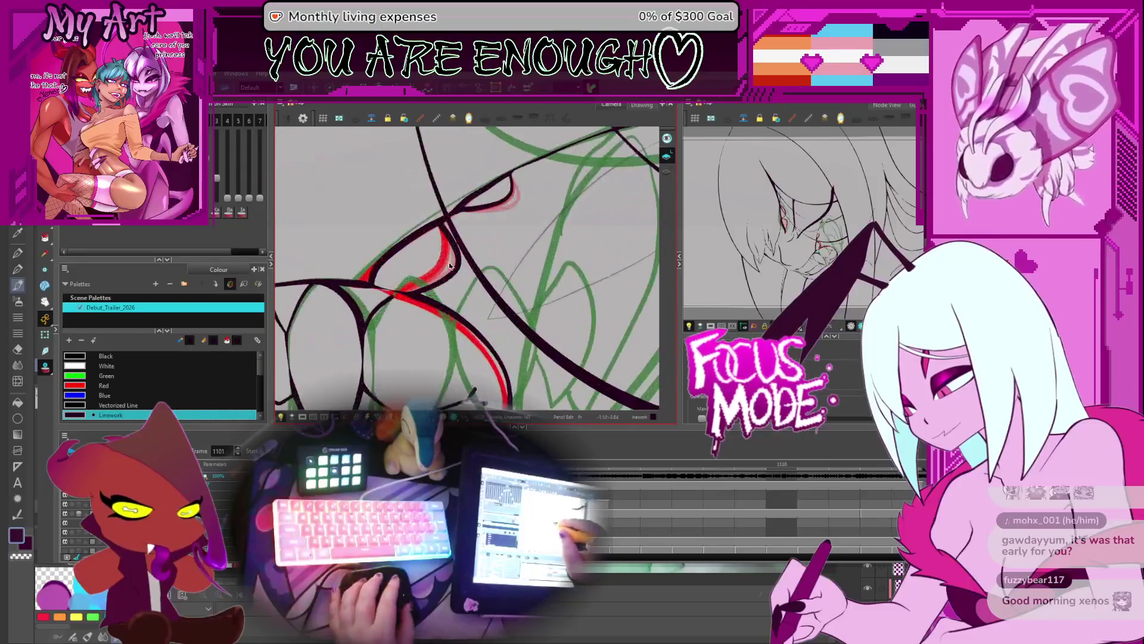
key(period)
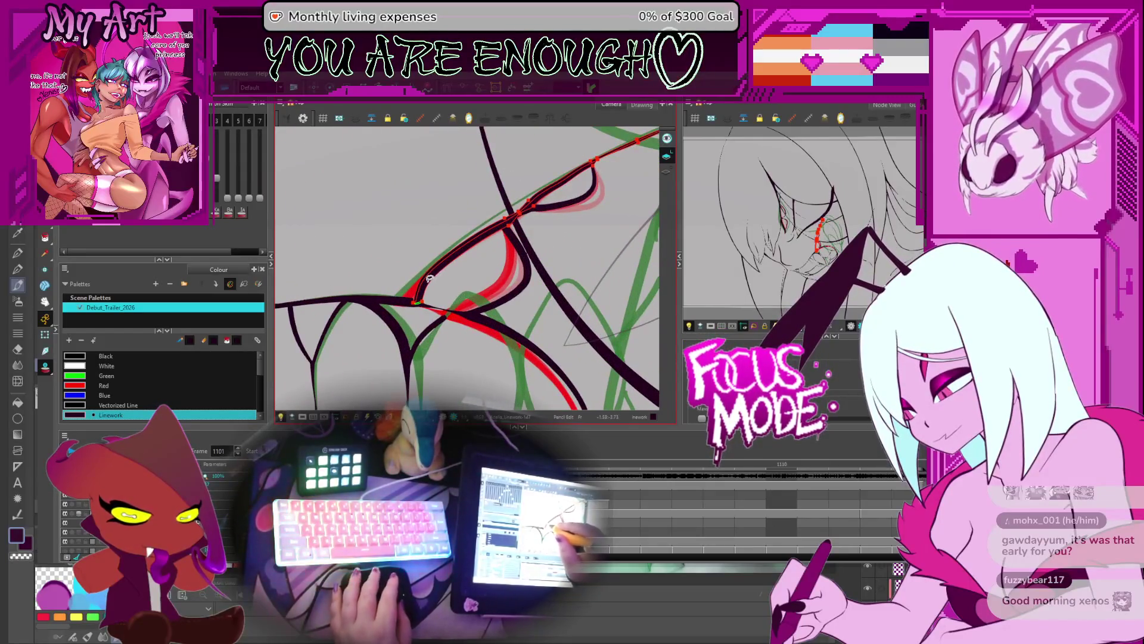
key(alt+q)
click(419, 304)
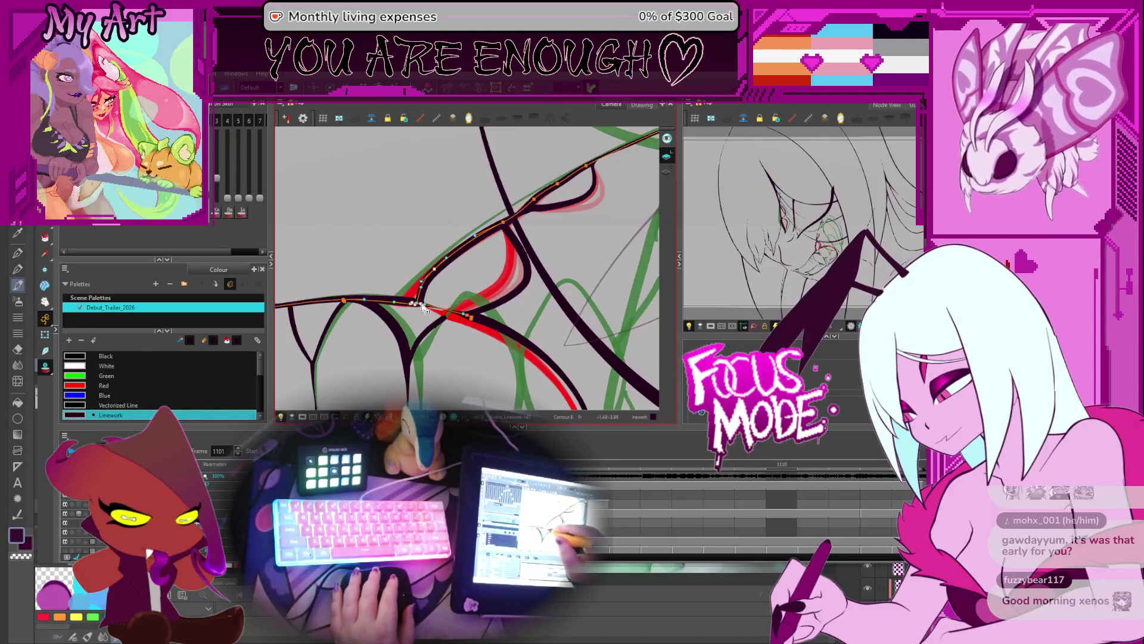
Reshape the long lower-left stroke along the red guide
scroll(425, 305, up, 2)
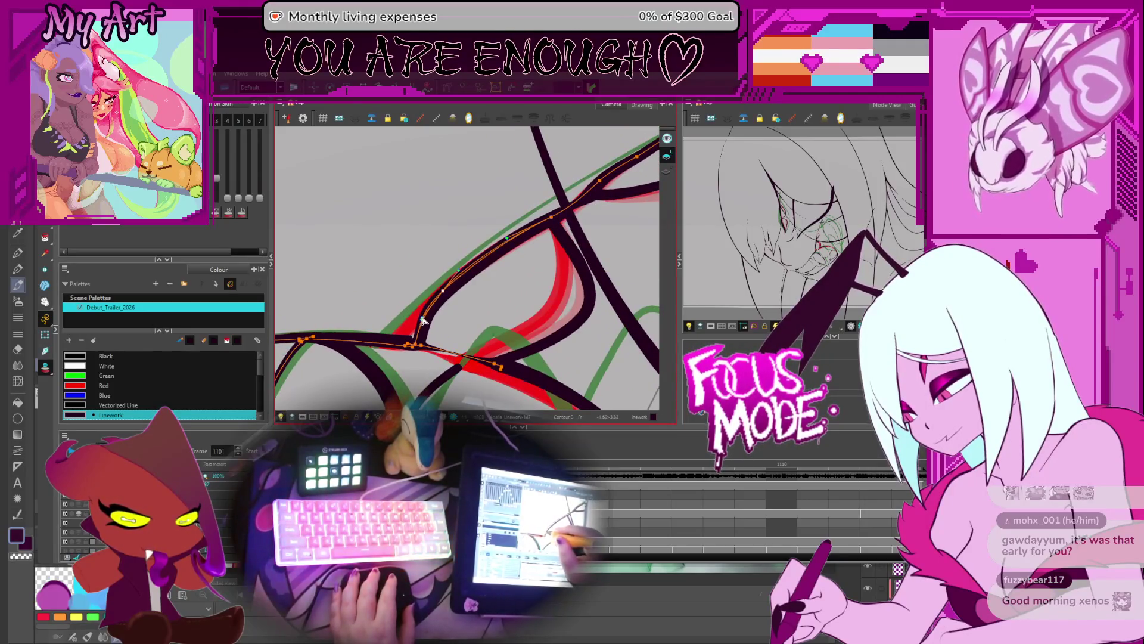
mouse_move(526, 239)
mouse_down()
mouse_move(472, 268)
mouse_move(548, 234)
mouse_up()
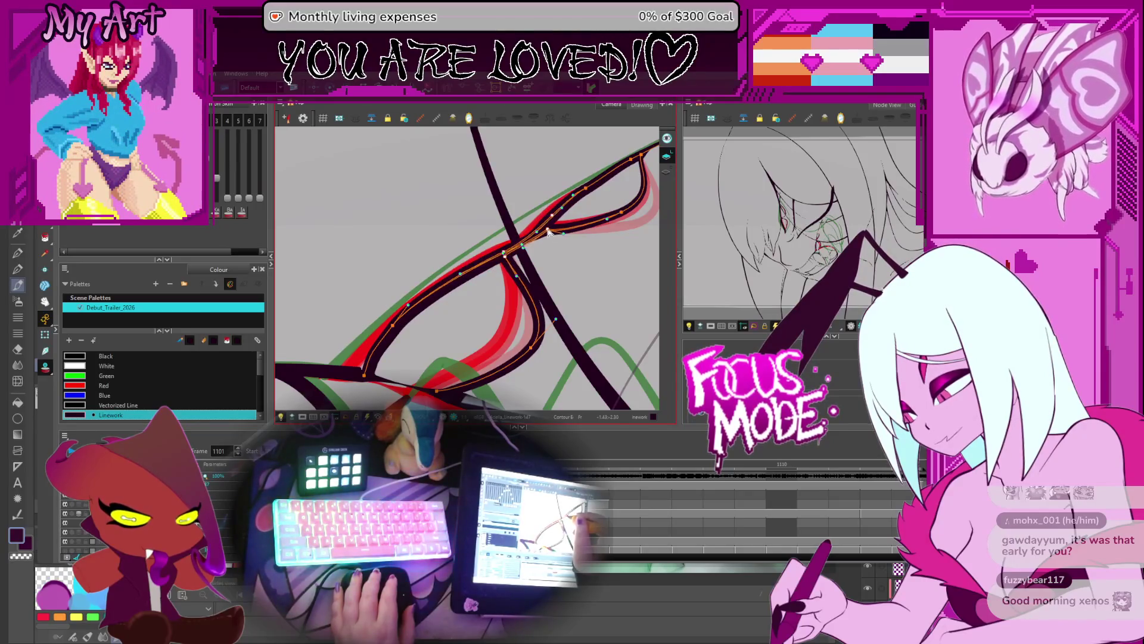
key(space)
drag(495, 263, 471, 278)
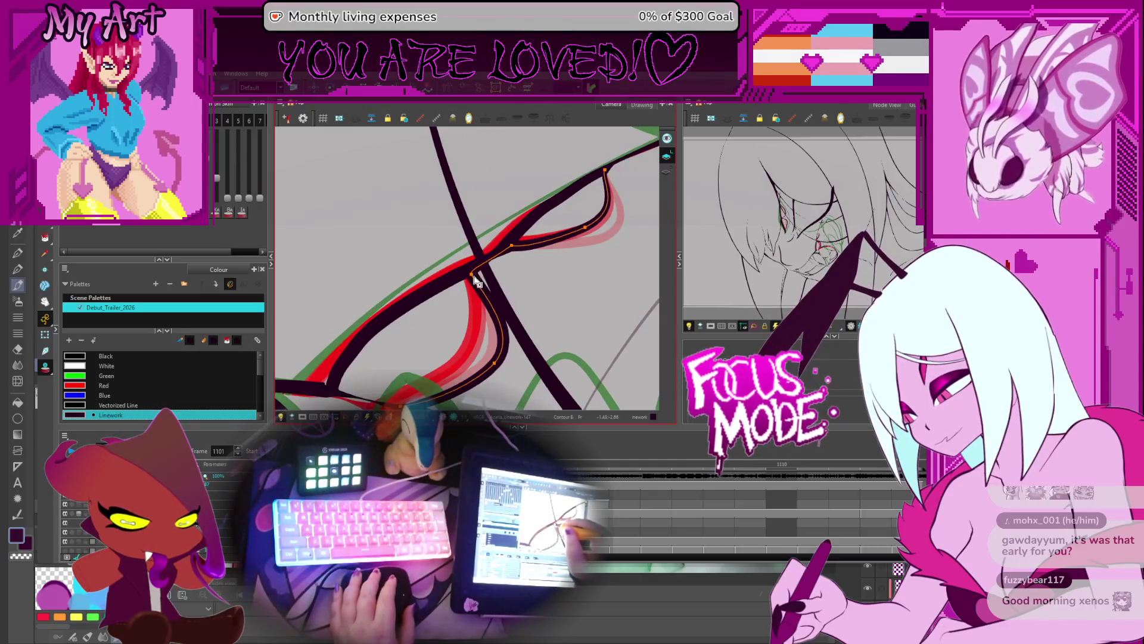
click(464, 274)
drag(464, 274, 371, 324)
Reshape the bend of the downward-curving stroke and pick points on the long black stroke
click(463, 288)
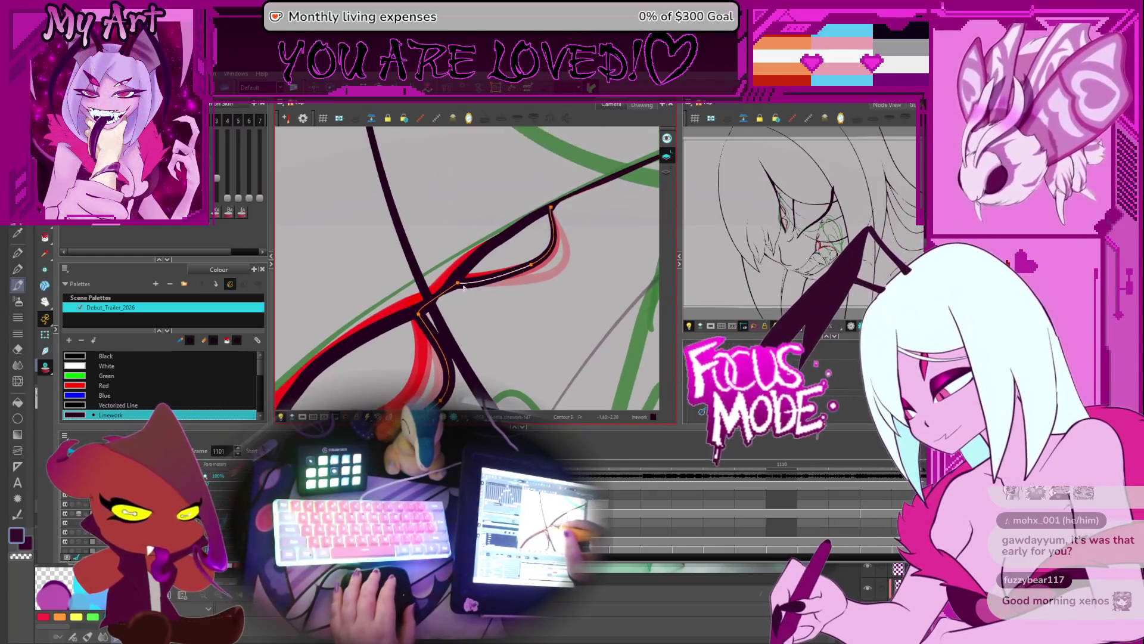
click(535, 269)
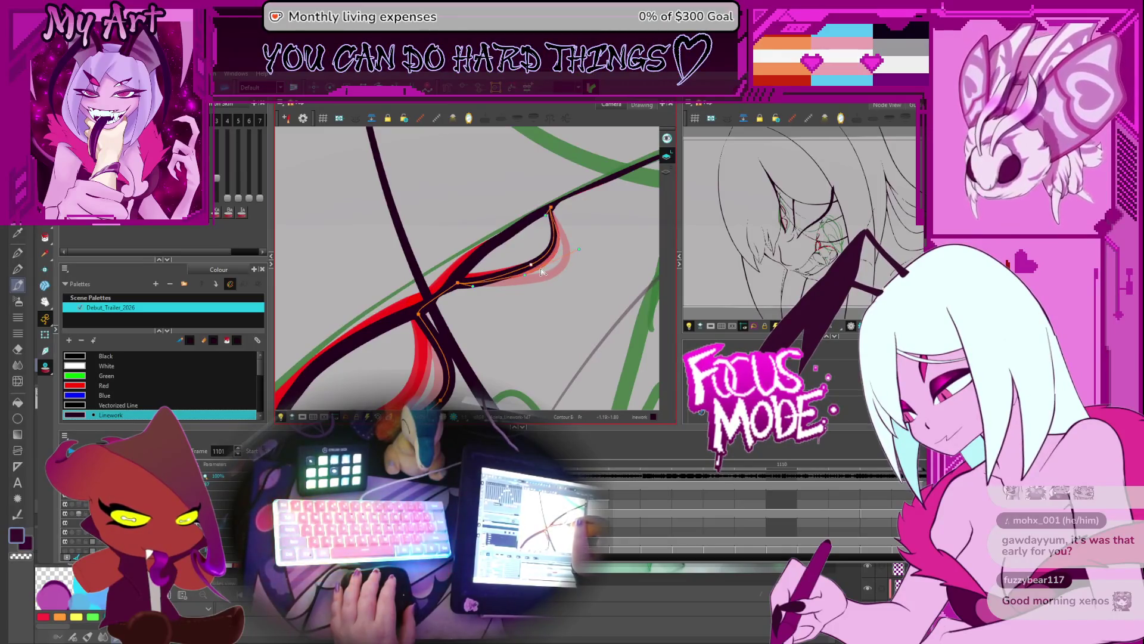
drag(543, 272, 545, 272)
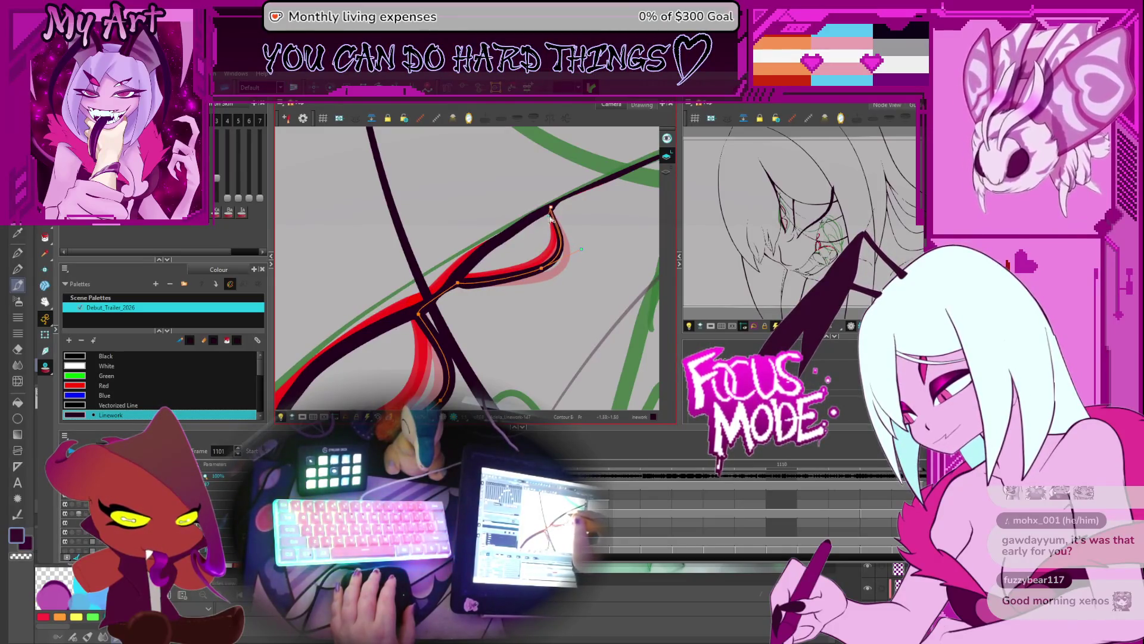
click(498, 242)
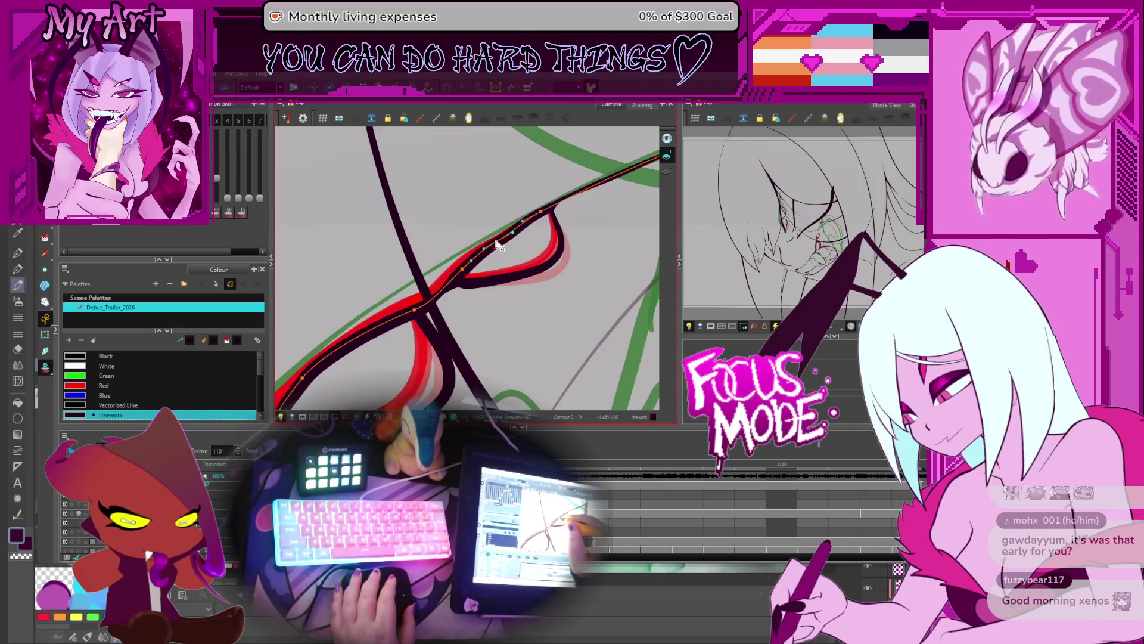
click(496, 242)
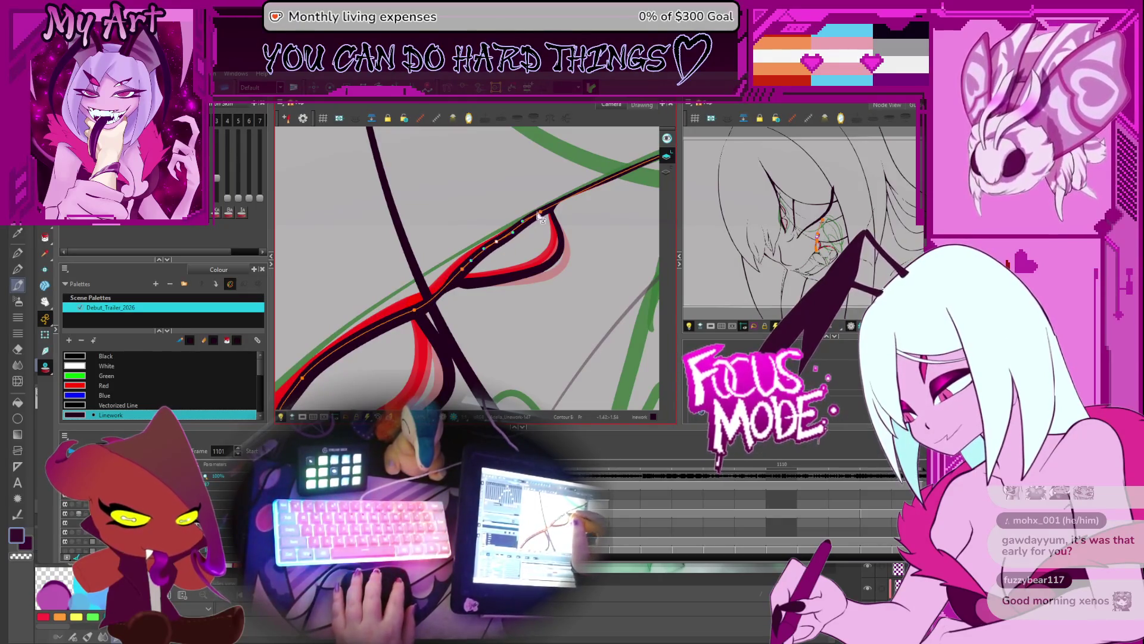
Refine further control points along the black stroke, then zoom out to the whole face
drag(547, 216, 510, 239)
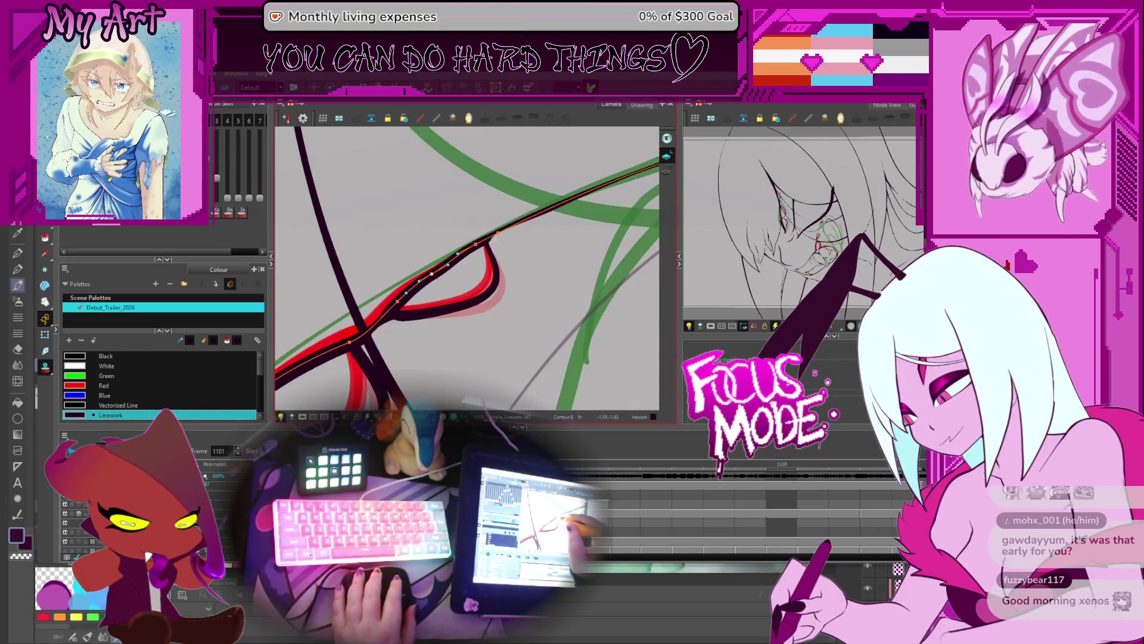
click(486, 236)
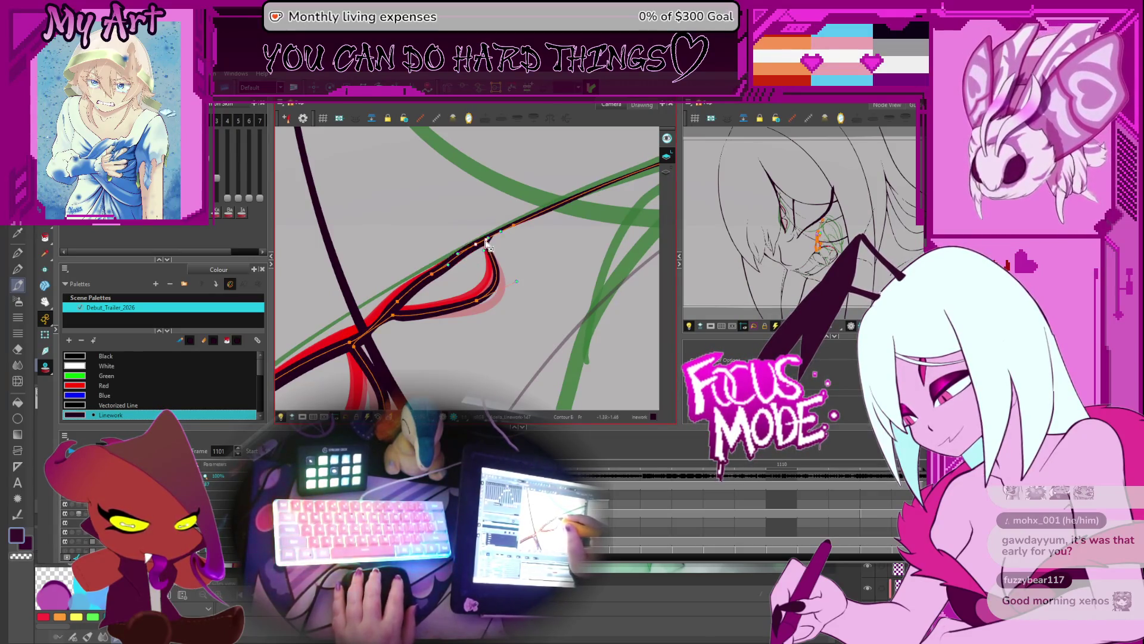
click(485, 307)
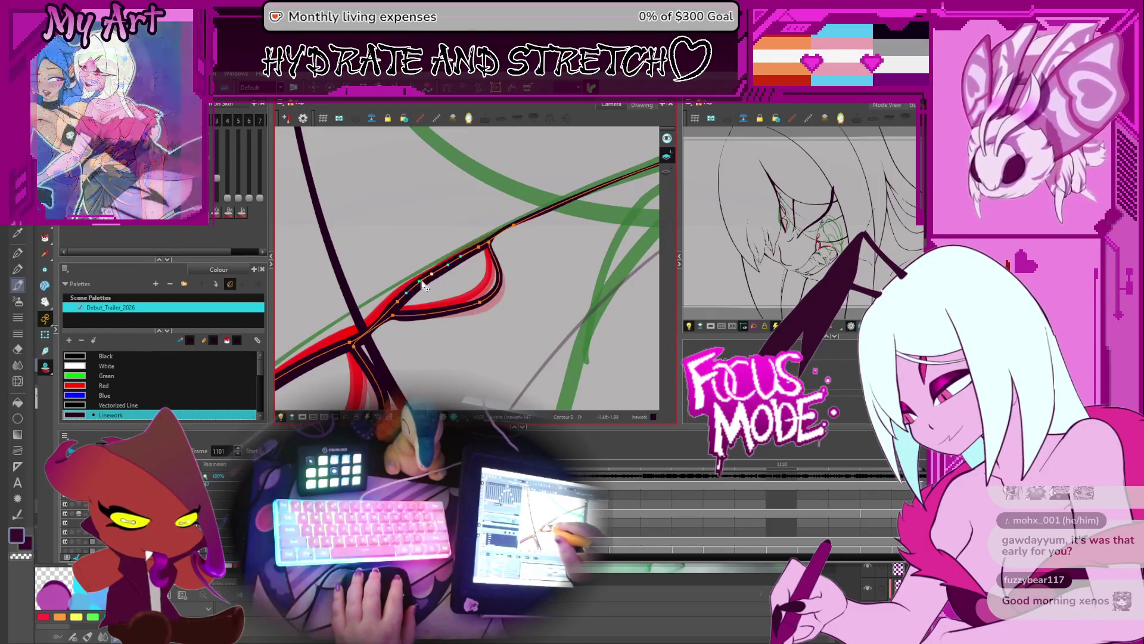
scroll(435, 279, down, 2)
scroll(435, 278, down, 5)
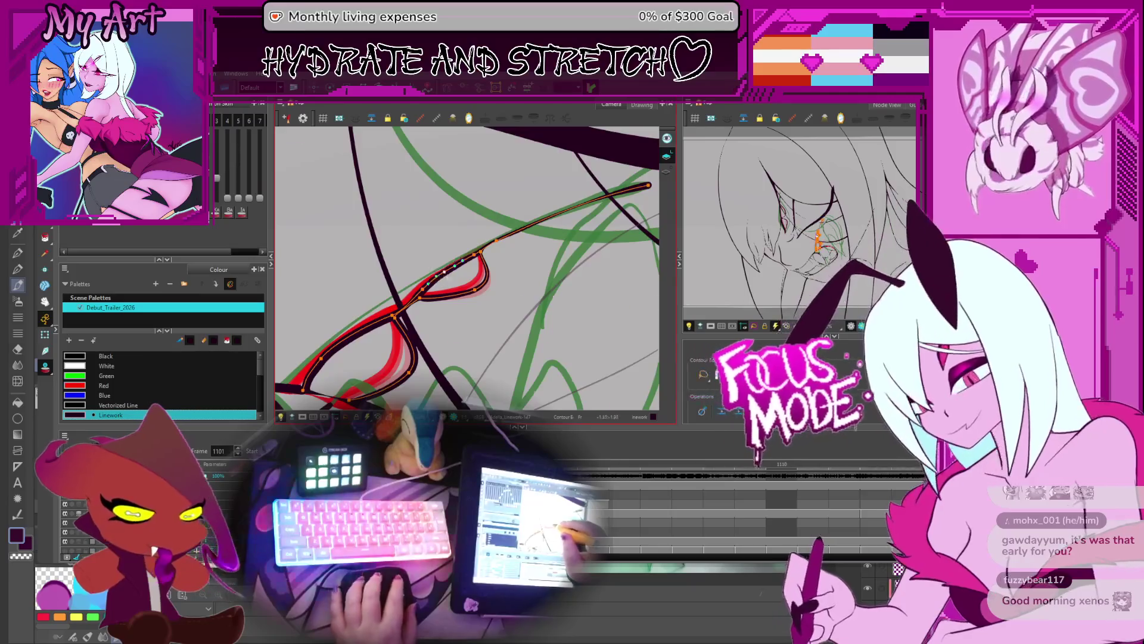
drag(484, 270, 501, 298)
scroll(502, 299, up, 5)
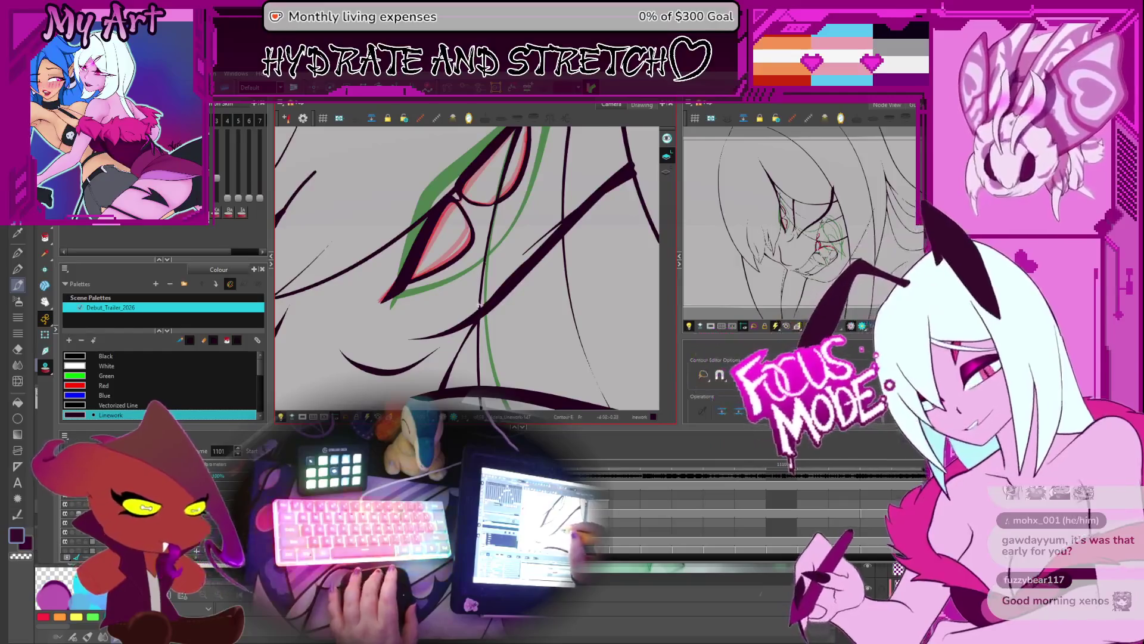
scroll(474, 283, up, 1)
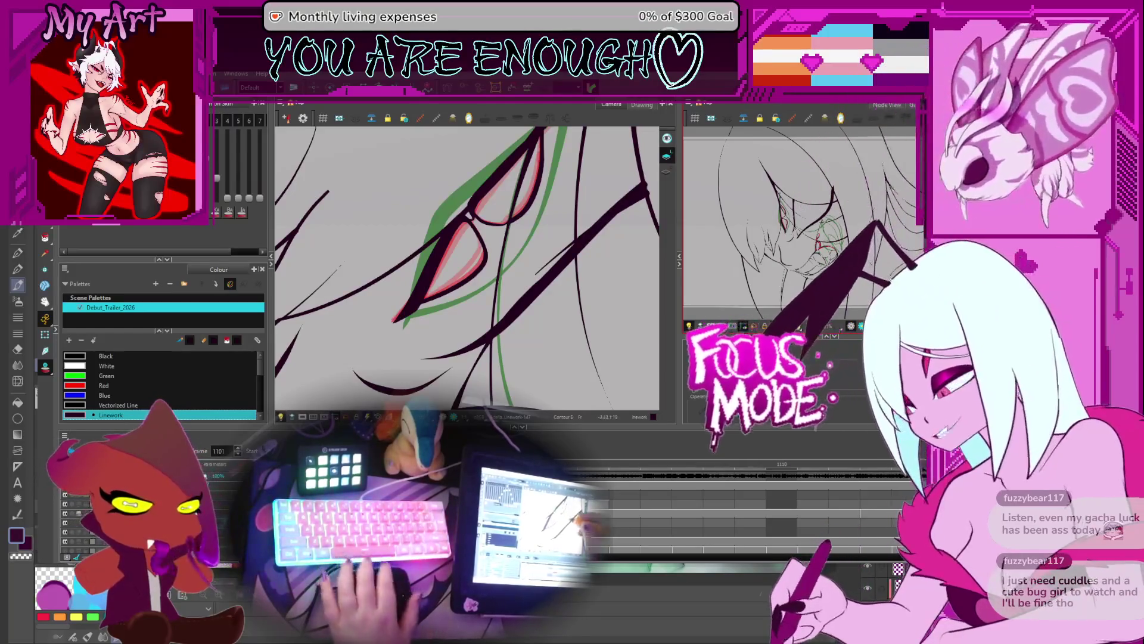
click(464, 292)
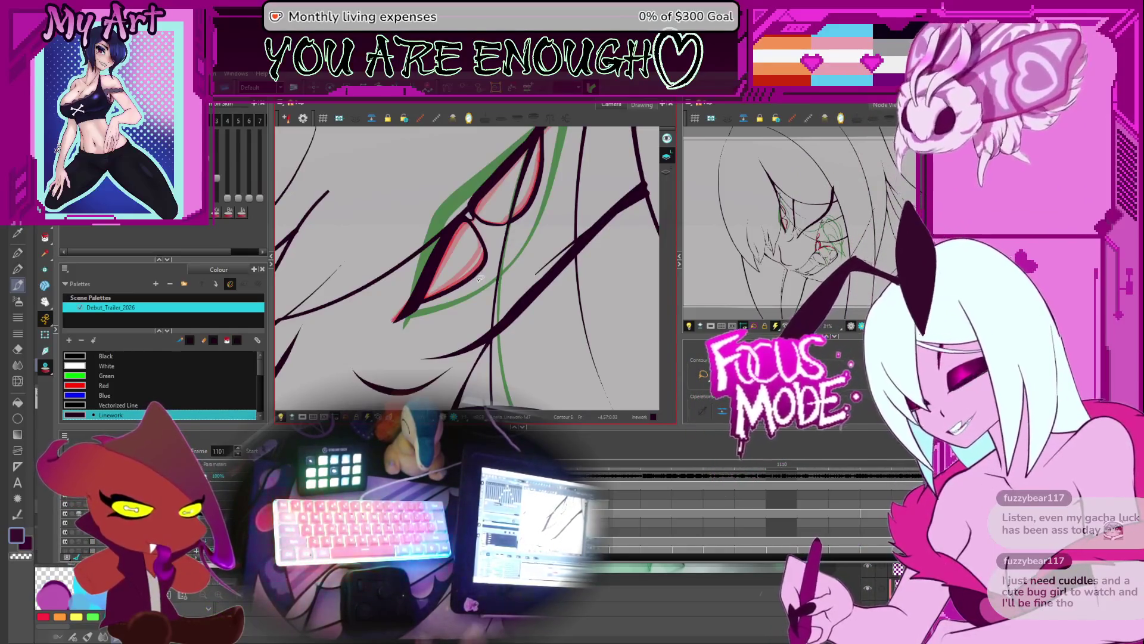
scroll(420, 310, up, 2)
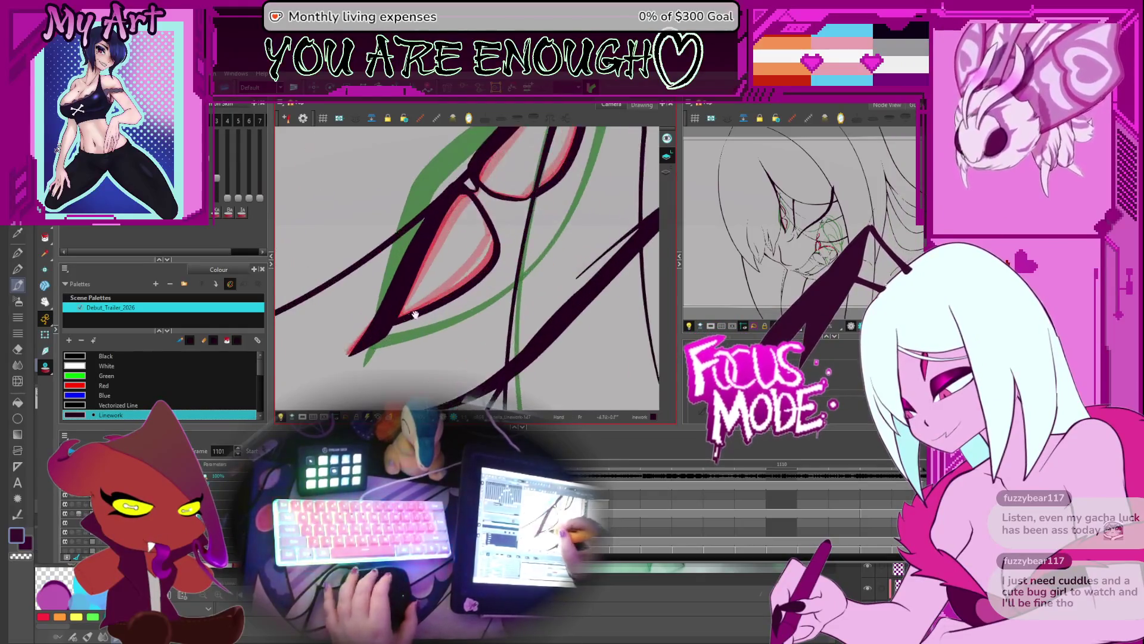
Reshape the lower tip of the eye stroke
click(409, 322)
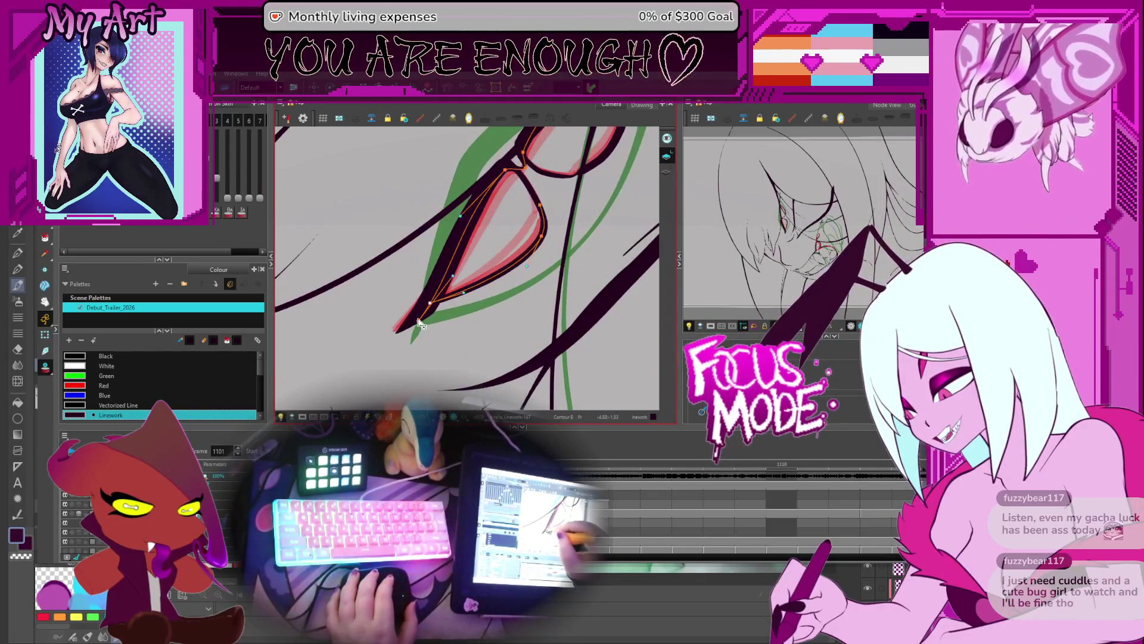
drag(411, 322, 420, 325)
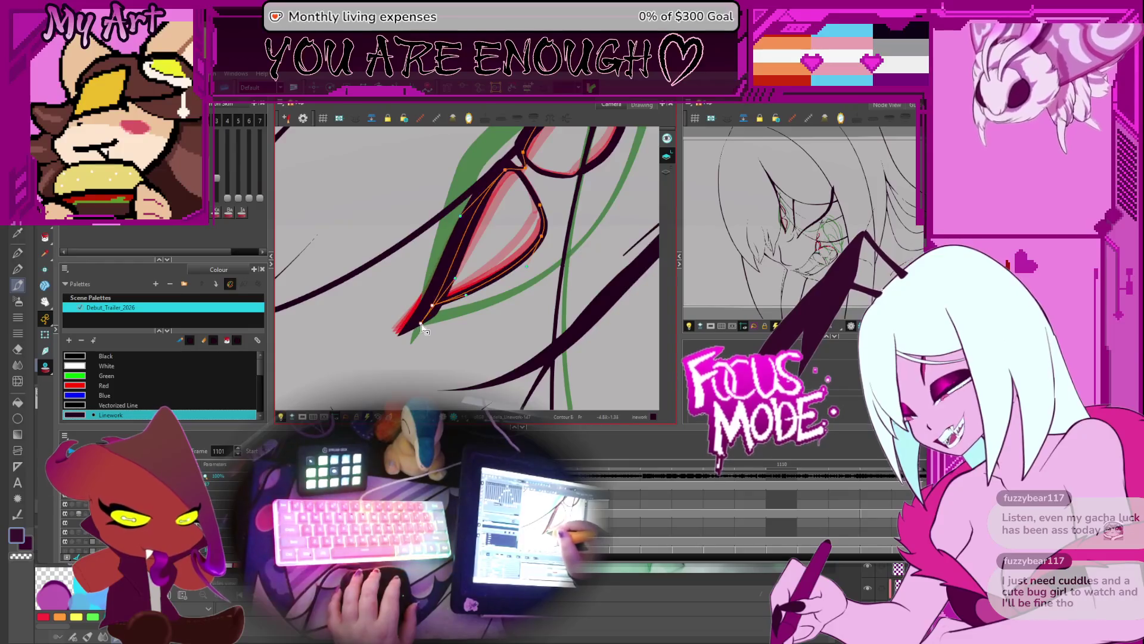
drag(487, 208, 434, 288)
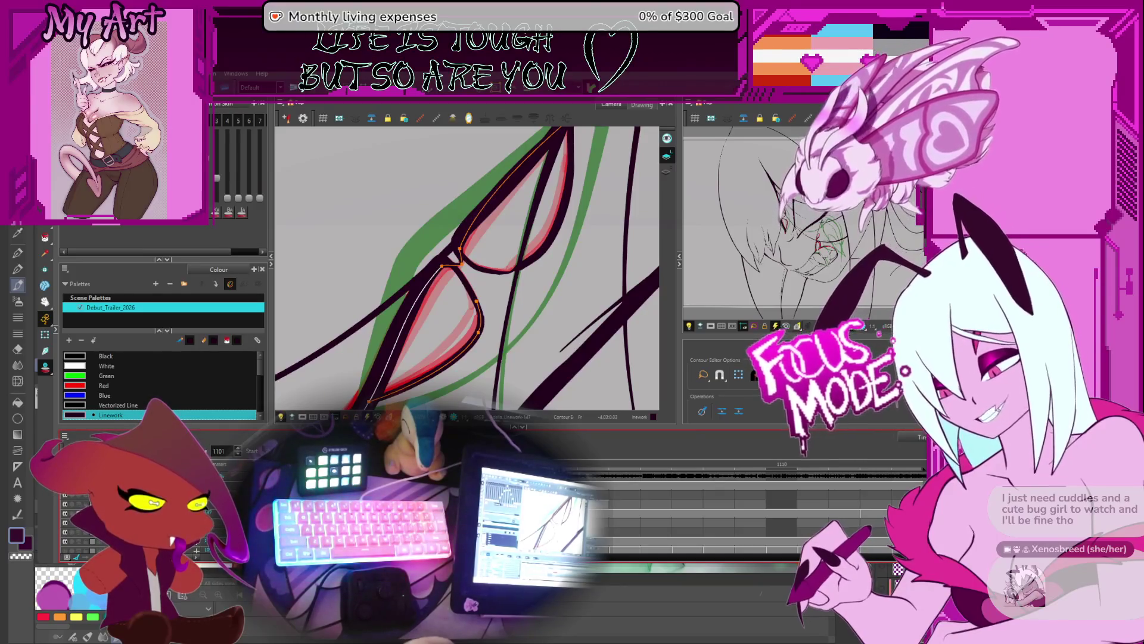
Select the strokes at the eye's corner and the junction where they meet
mouse_move(448, 311)
mouse_down()
mouse_move(497, 267)
mouse_move(522, 276)
mouse_up()
click(539, 239)
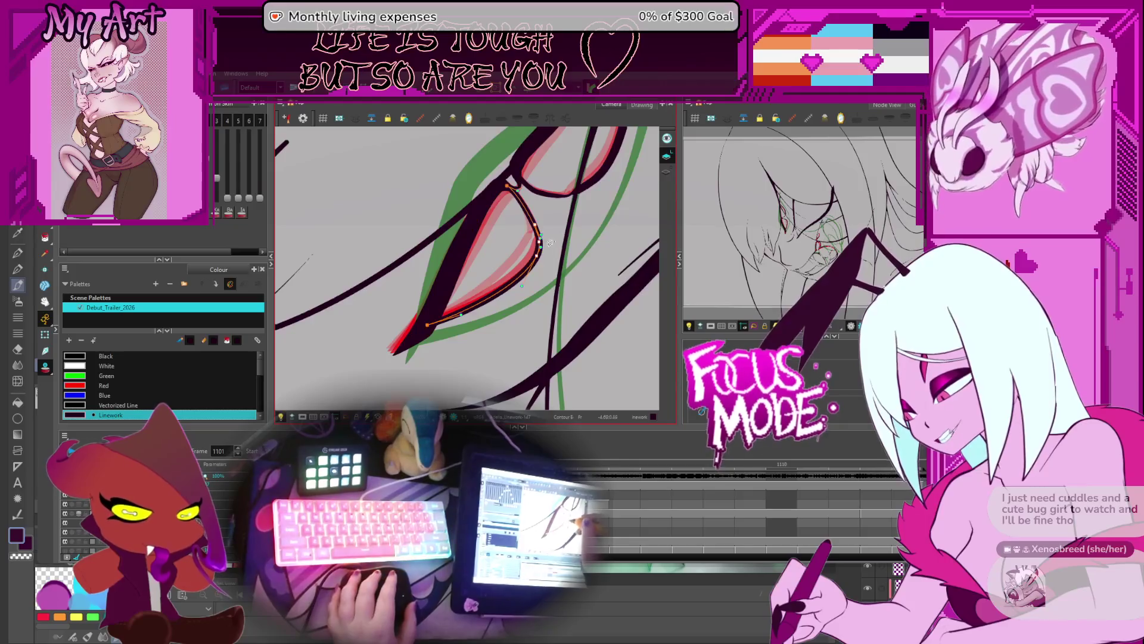
click(541, 242)
mouse_move(541, 242)
mouse_down()
mouse_move(508, 280)
mouse_move(495, 274)
mouse_up()
click(482, 269)
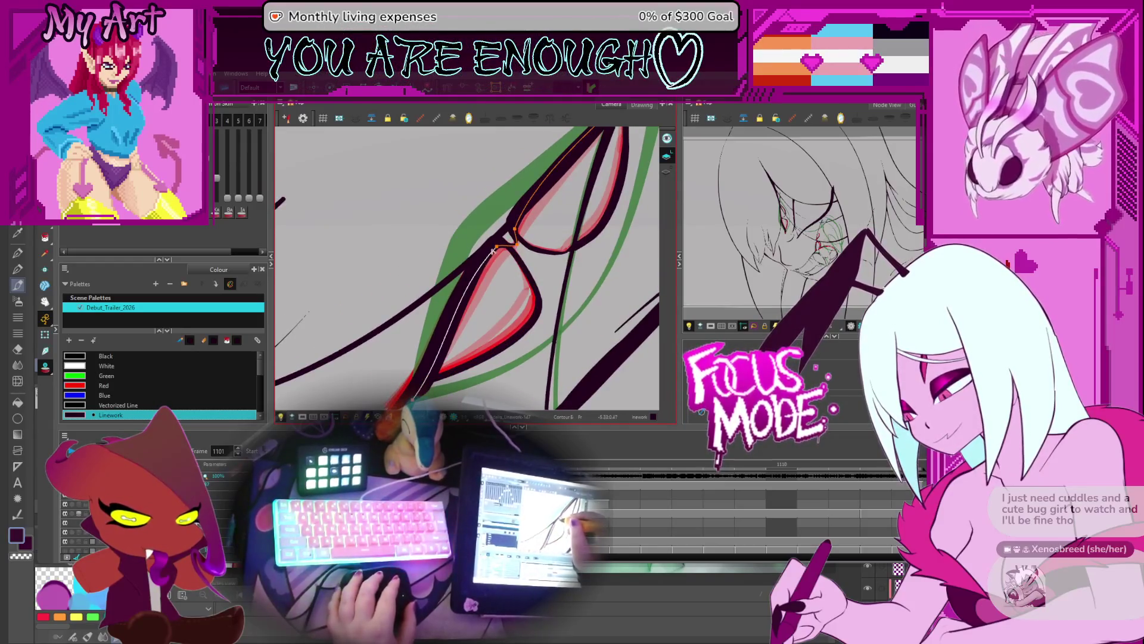
click(495, 248)
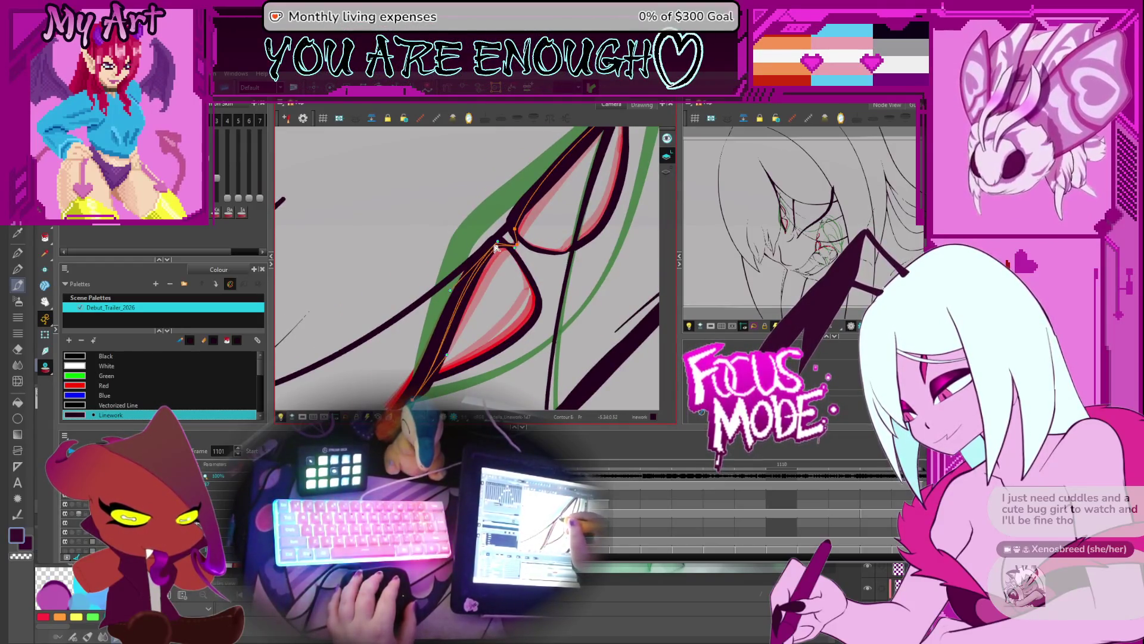
click(495, 248)
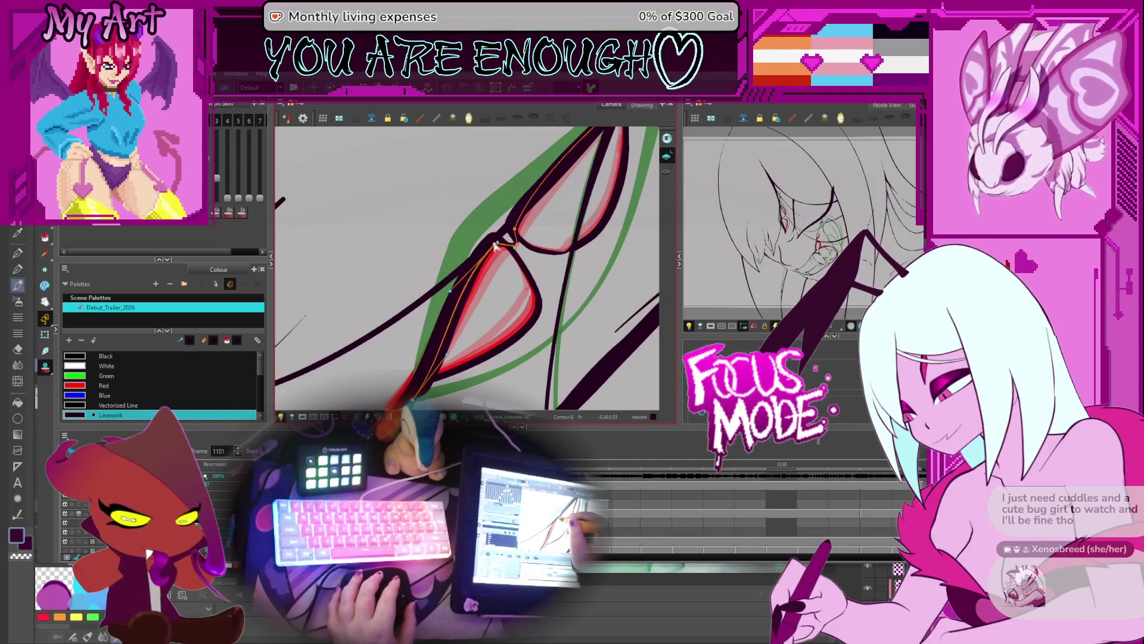
Nudge a point on the inner red-edged right stroke and add the thin vertical stroke
click(539, 301)
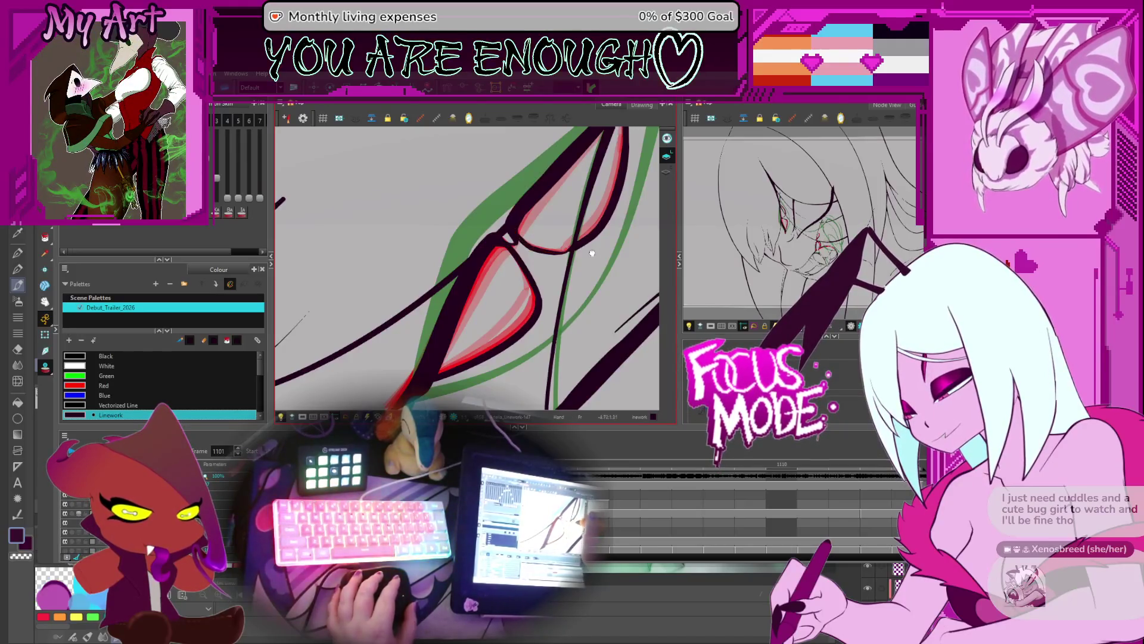
drag(591, 253, 532, 261)
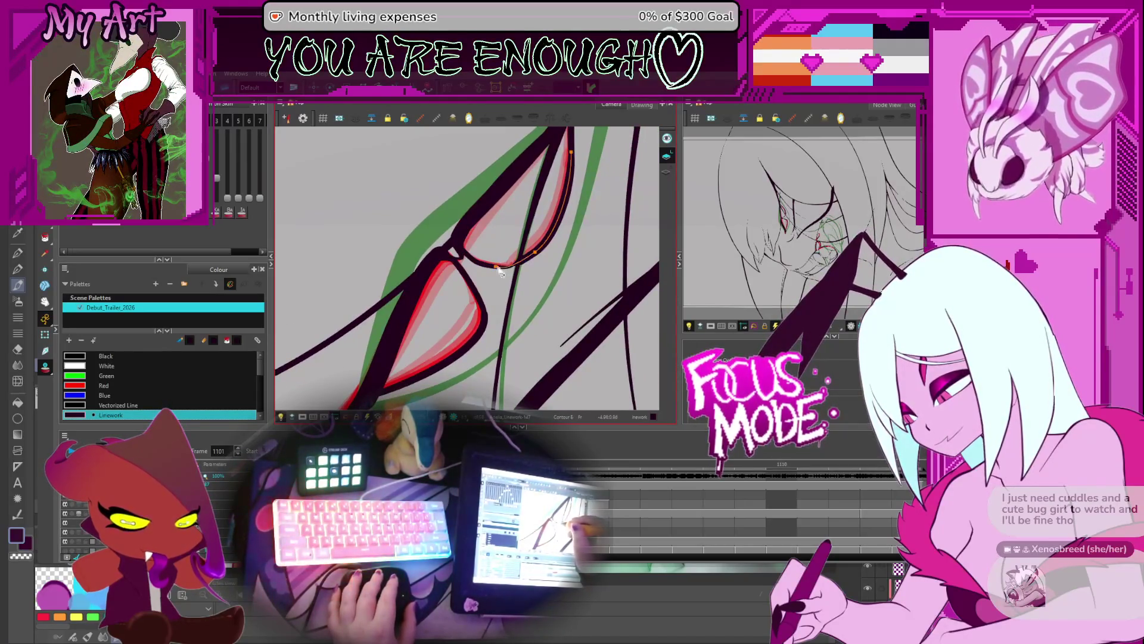
scroll(544, 263, up, 1)
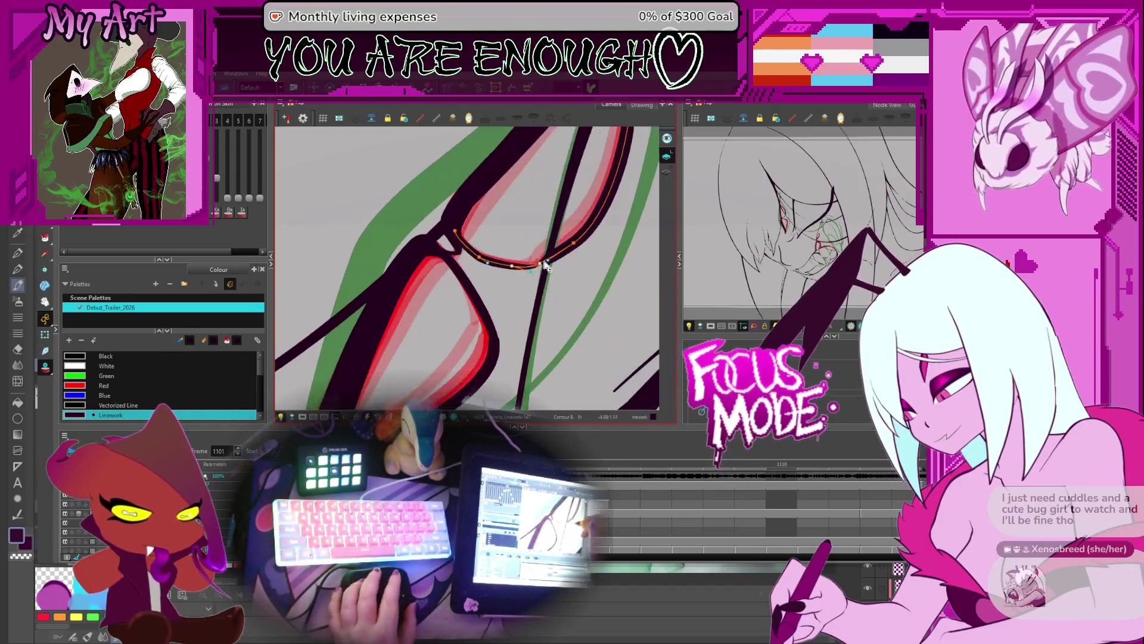
drag(549, 265, 544, 270)
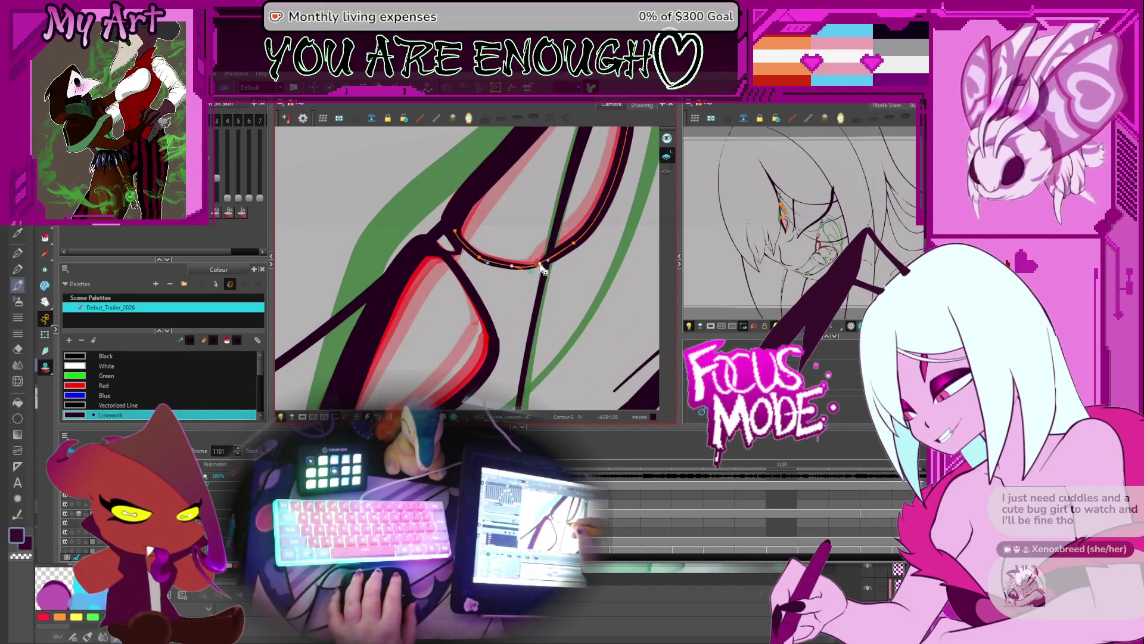
shift+click(558, 259)
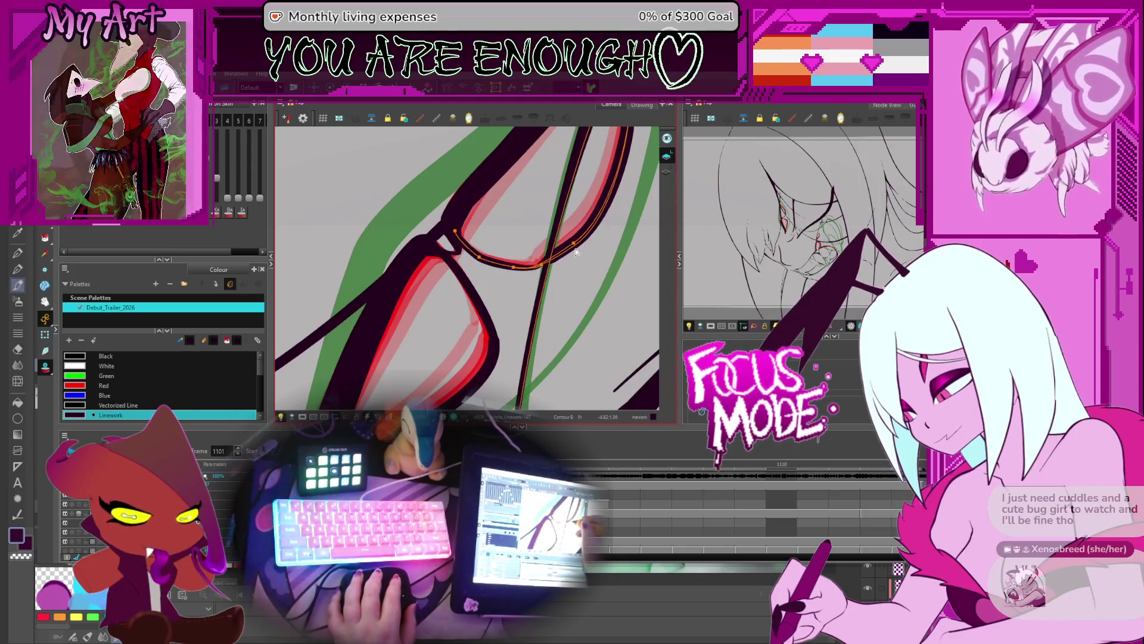
drag(578, 230, 546, 304)
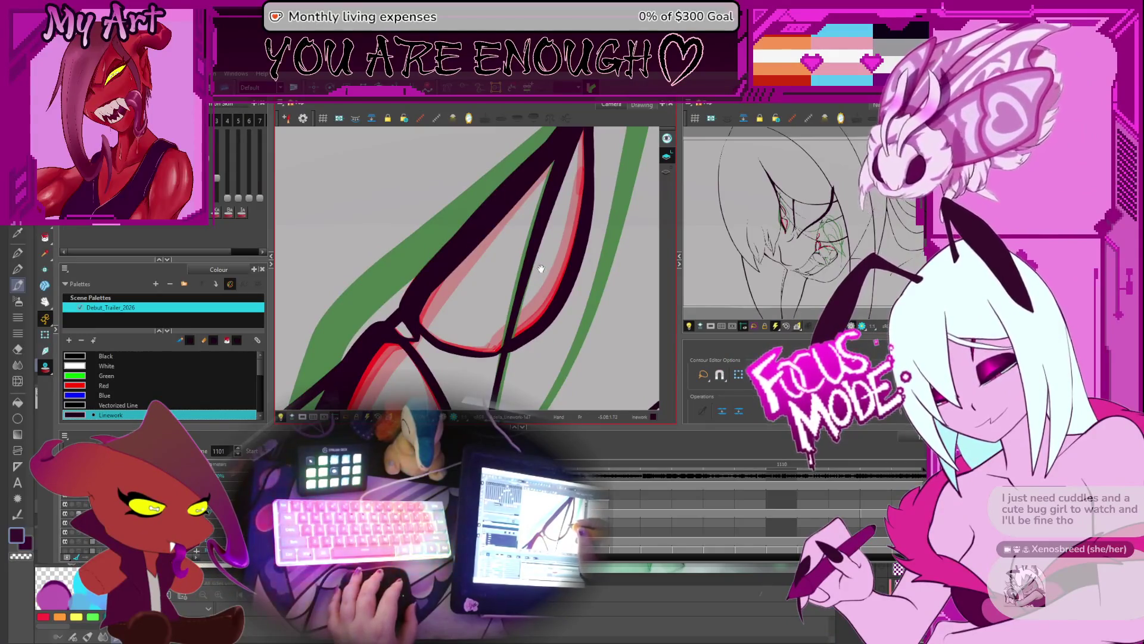
key(space)
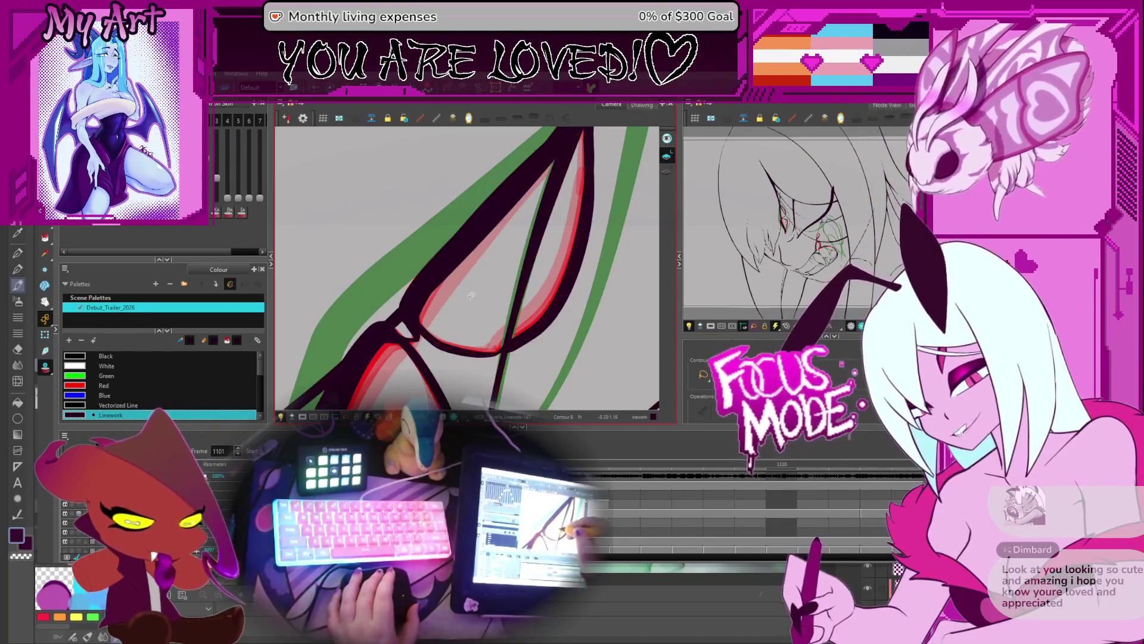
Select the full glasses line and the upper glasses contour for reshaping
mouse_move(462, 282)
mouse_down()
mouse_move(491, 287)
mouse_move(576, 246)
mouse_up()
click(554, 238)
click(563, 262)
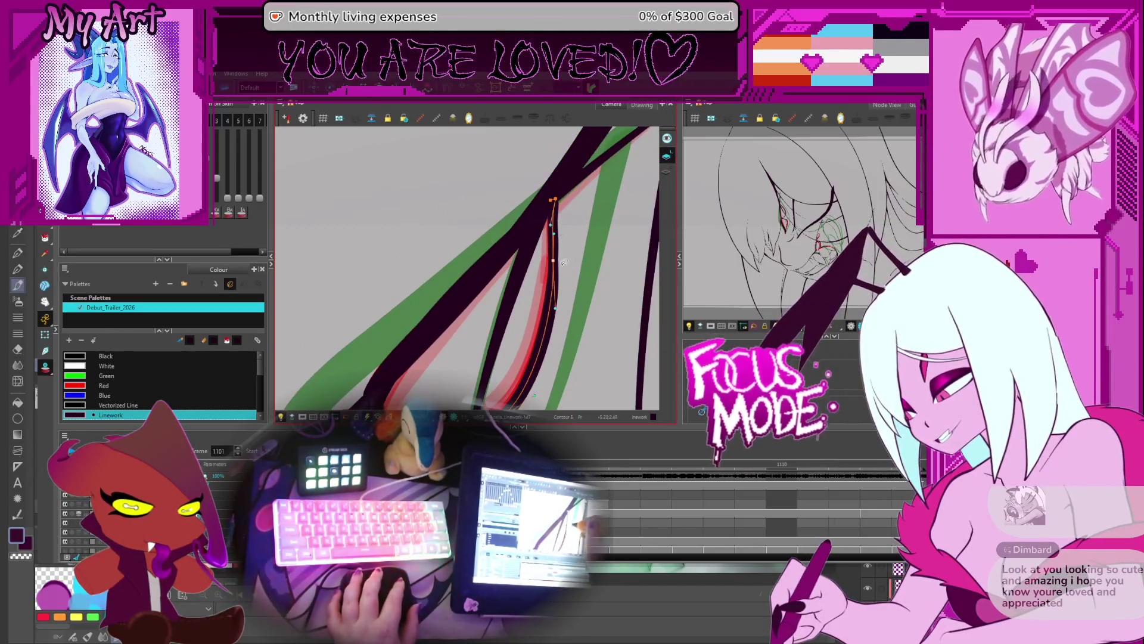
mouse_move(558, 266)
mouse_down()
mouse_move(545, 205)
mouse_move(488, 279)
mouse_up()
click(487, 291)
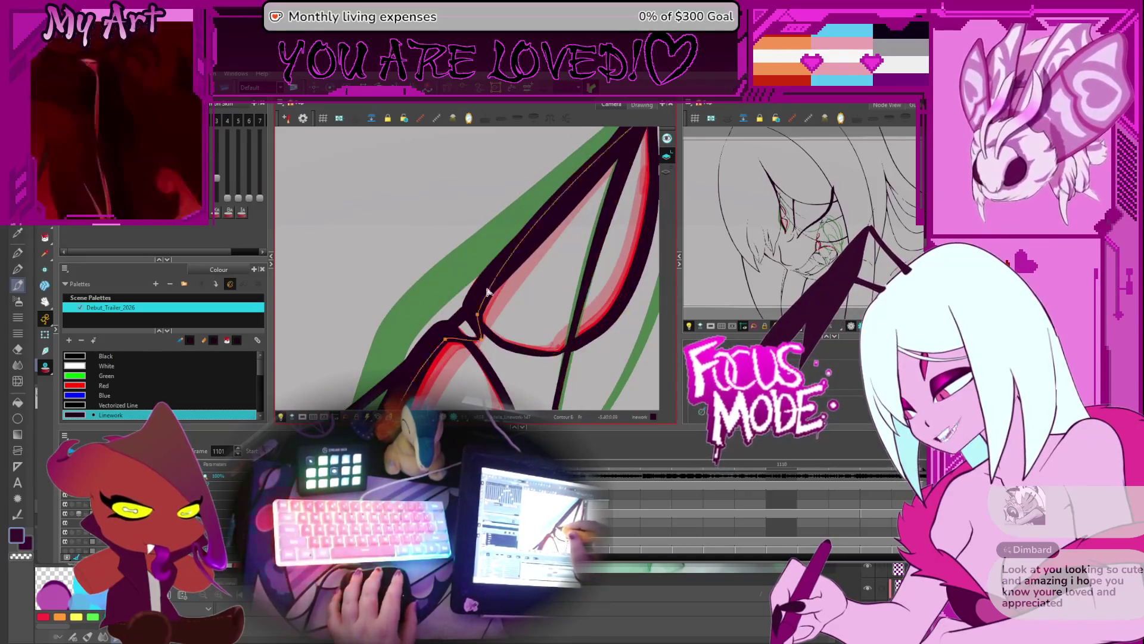
click(475, 313)
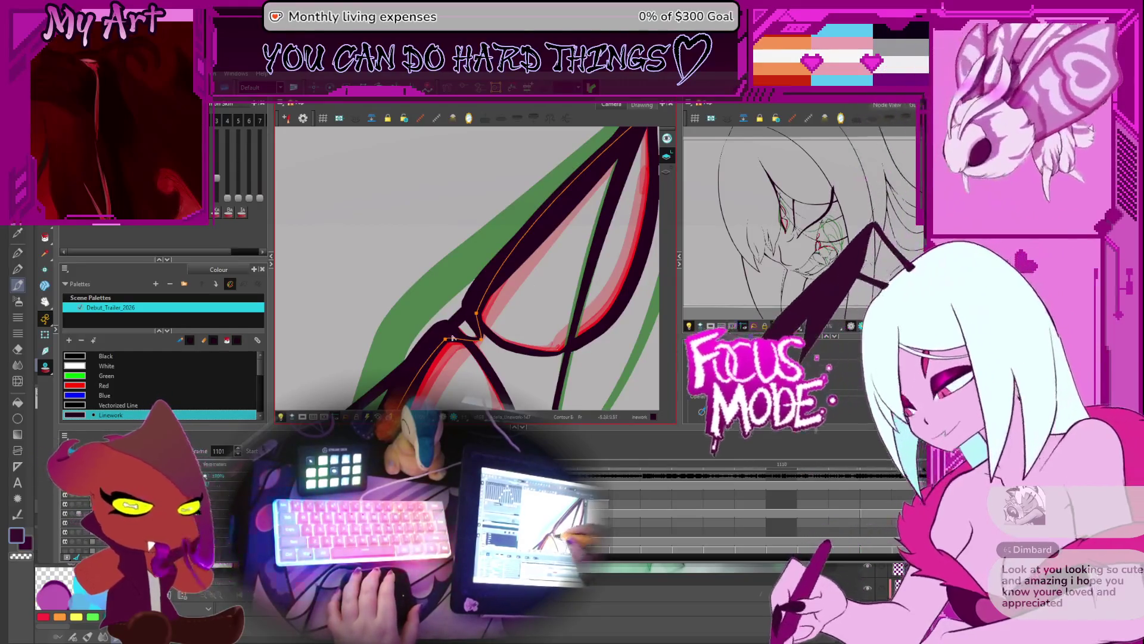
Compare the upper lens's bottom stroke across neighbouring frames, then edit the bridge stroke's pencil points
key(period)
key(period)
key(comma)
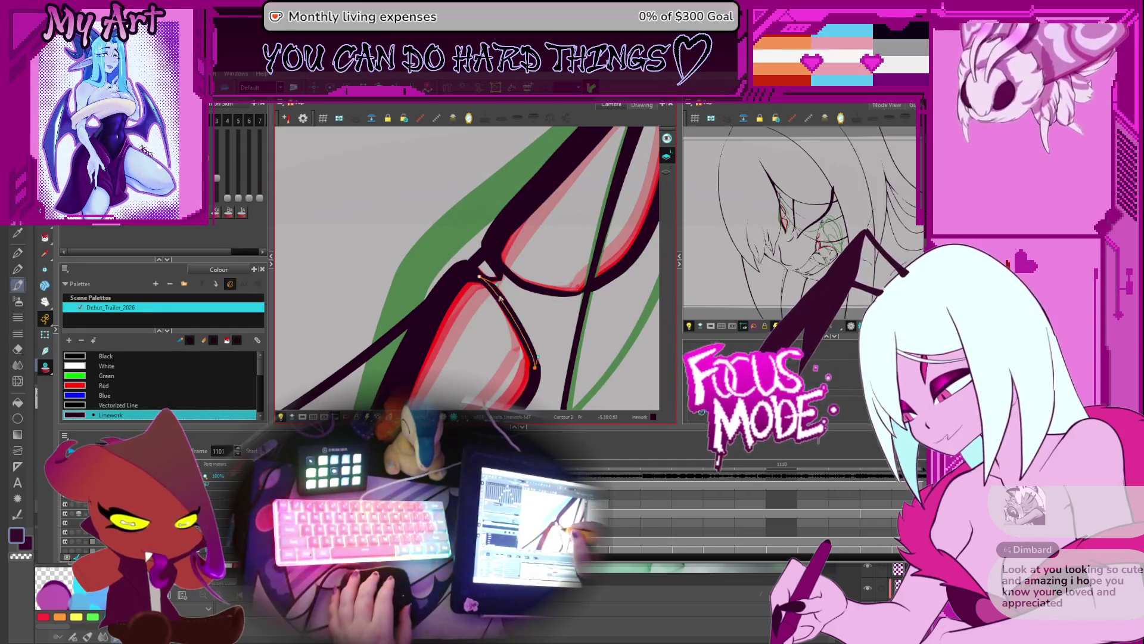
click(513, 277)
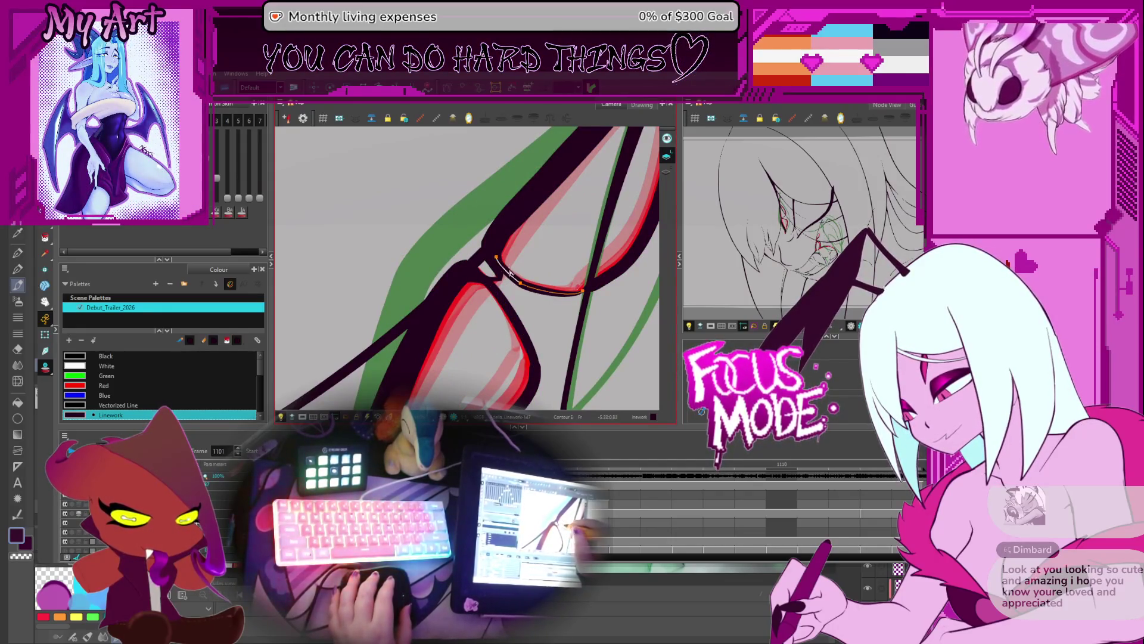
key(period)
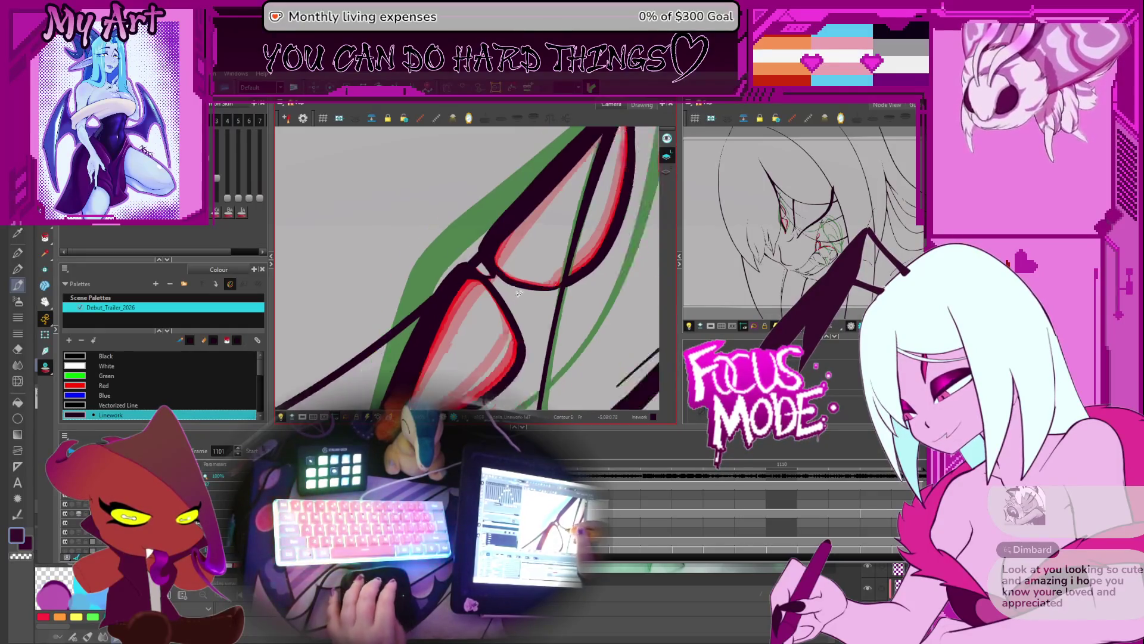
key(period)
key(comma)
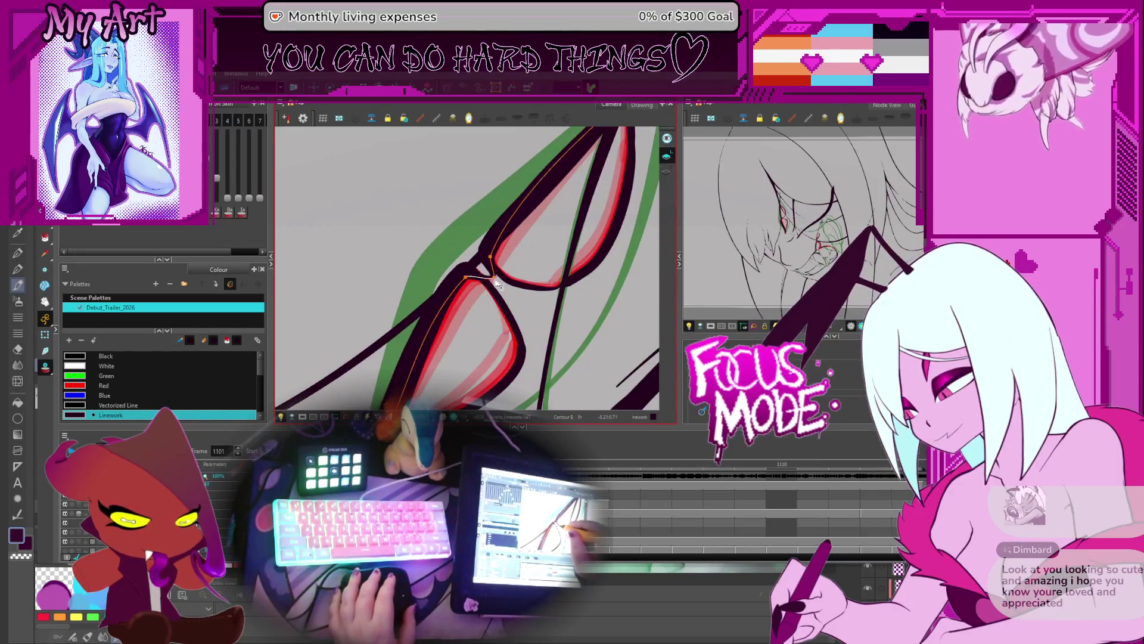
key(alt+shift+q)
scroll(495, 280, up, 2)
click(509, 291)
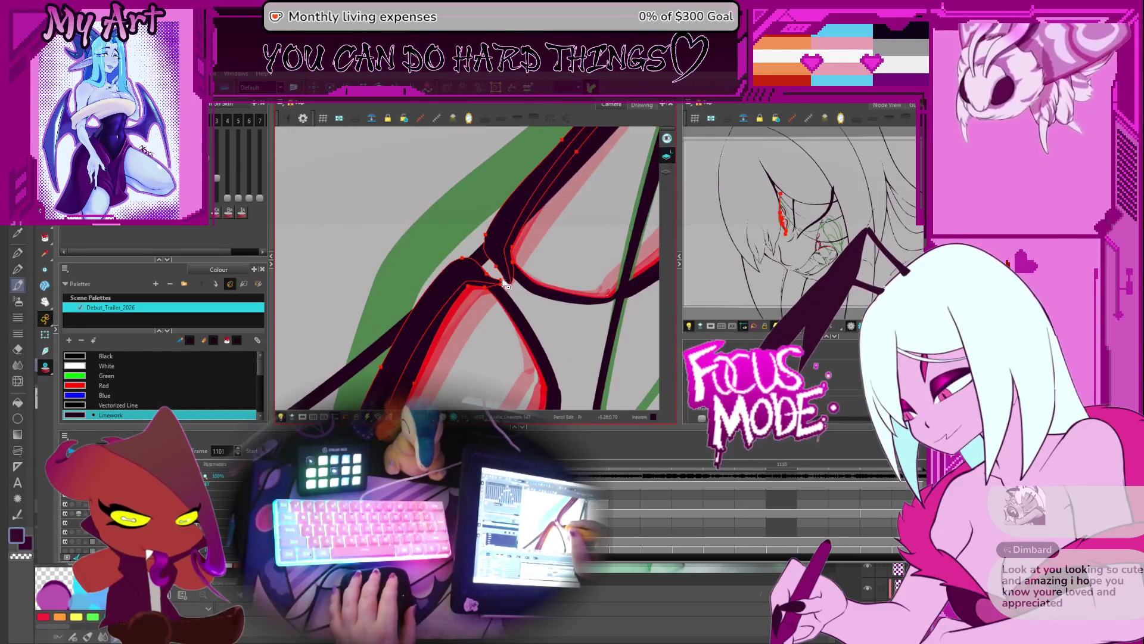
Nudge the glasses stroke points near the bridge slightly right, then return to the Brush and zoom out
scroll(507, 287, up, 2)
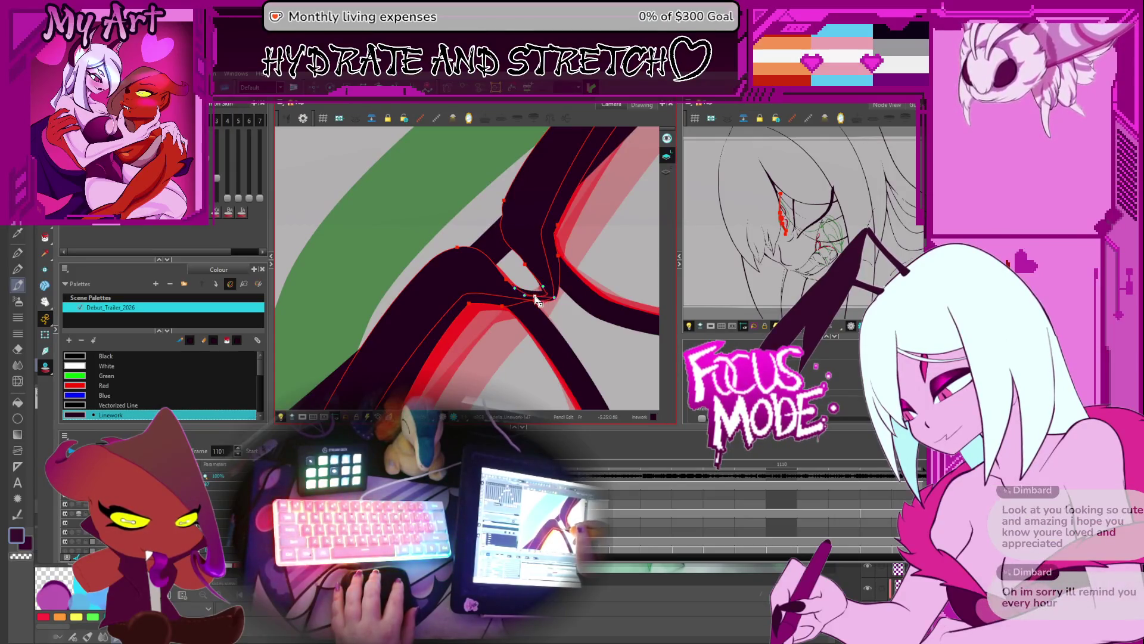
click(530, 266)
drag(530, 266, 534, 267)
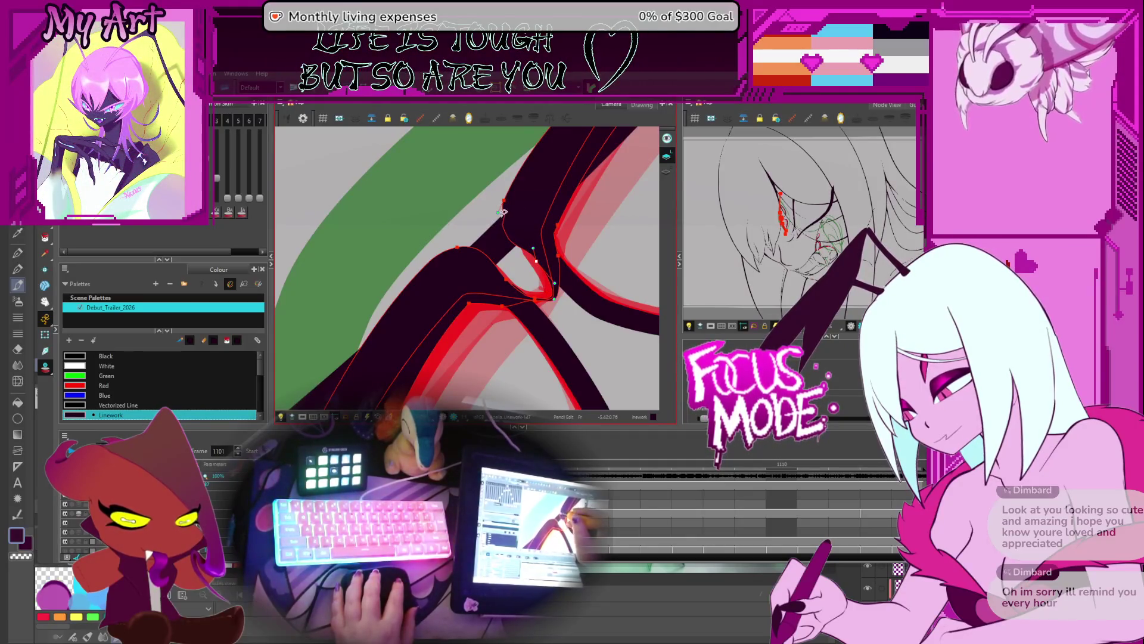
key(alt+b)
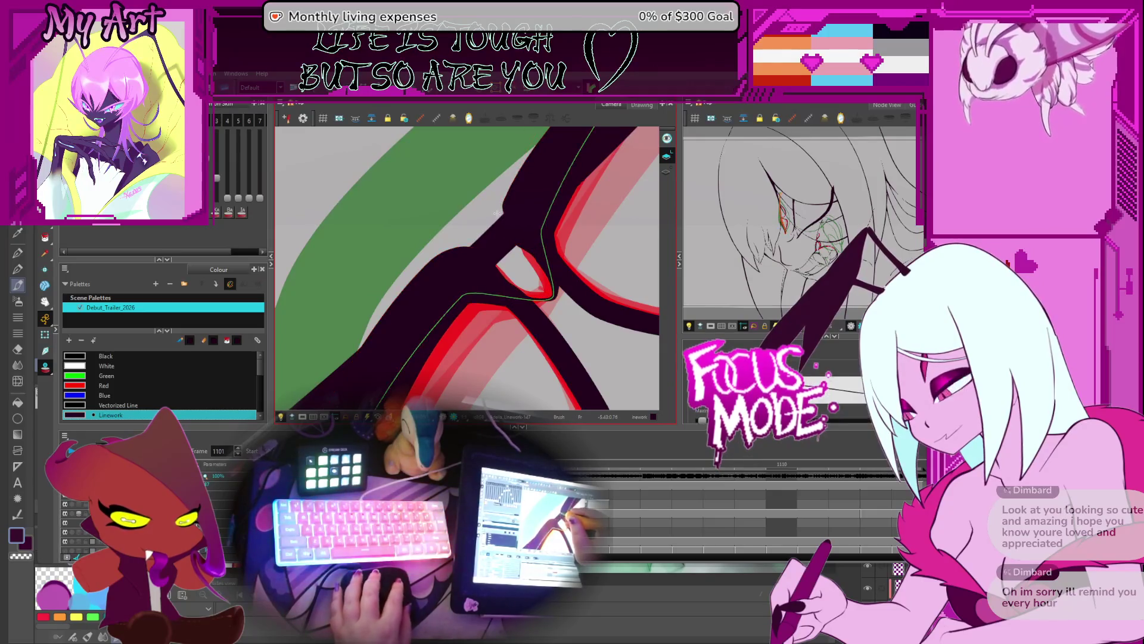
scroll(520, 208, down, 10)
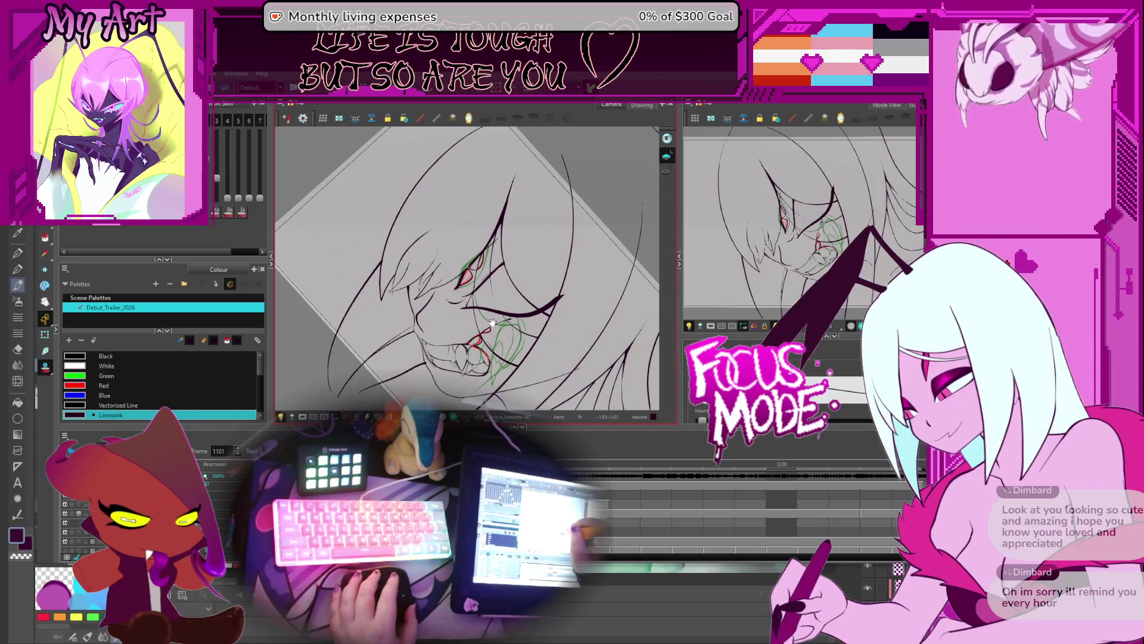
Compare the mouth across frames 1099 to 1101
scroll(492, 322, up, 5)
key(comma)
key(comma)
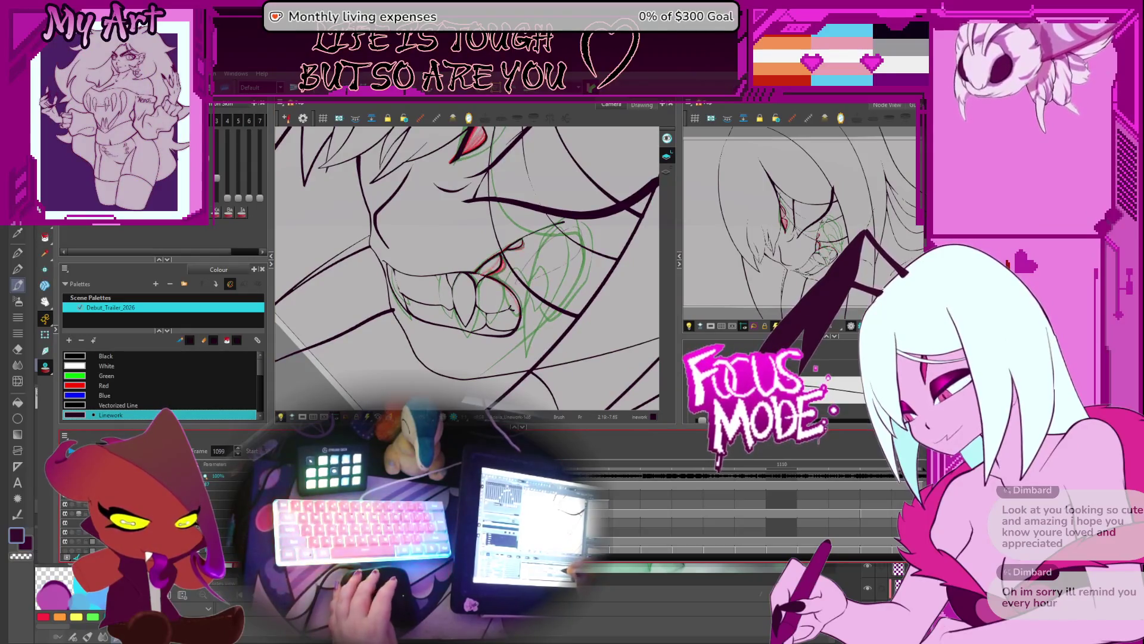
key(period)
key(period)
key(period)
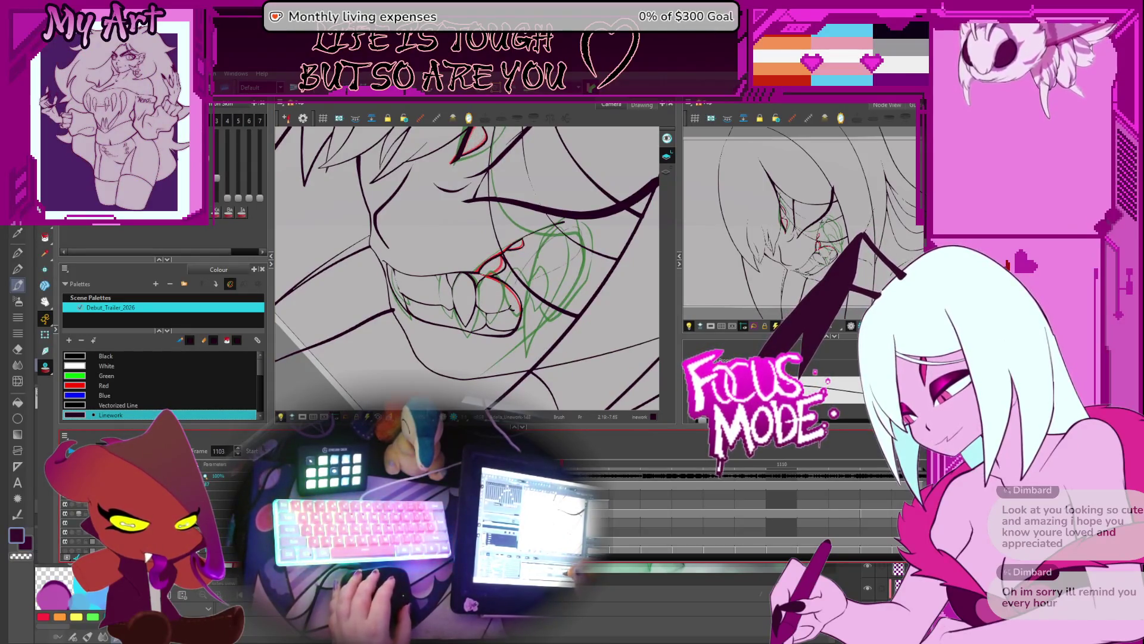
key(comma)
key(comma)
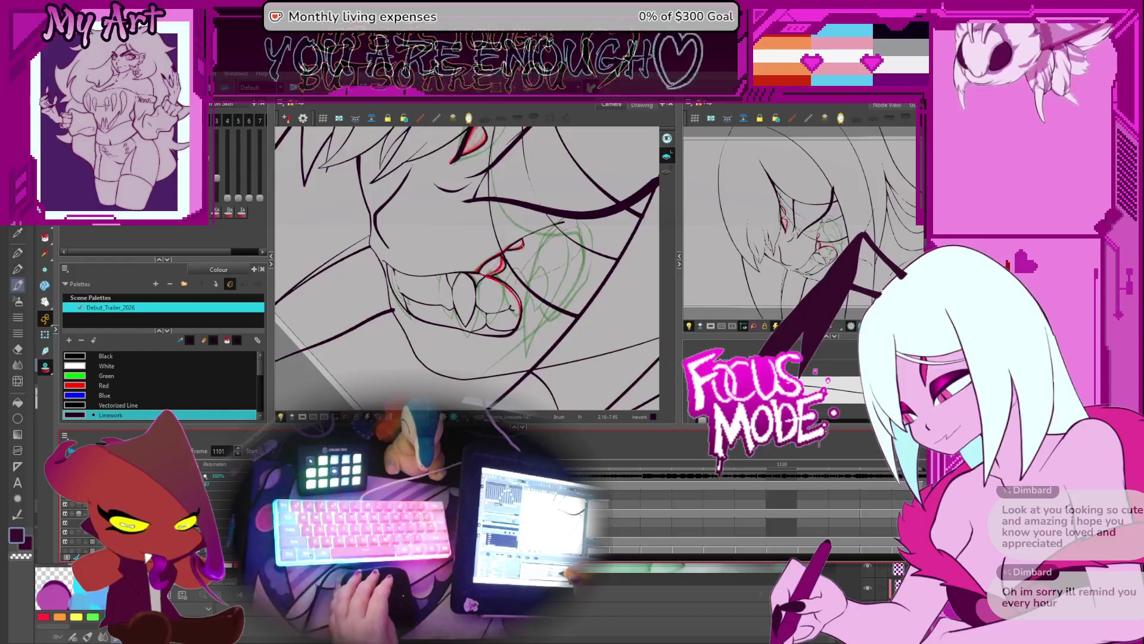
Draw a short red stroke beside the fang on the tooth-1 layer
ctrl+alt+click(541, 278)
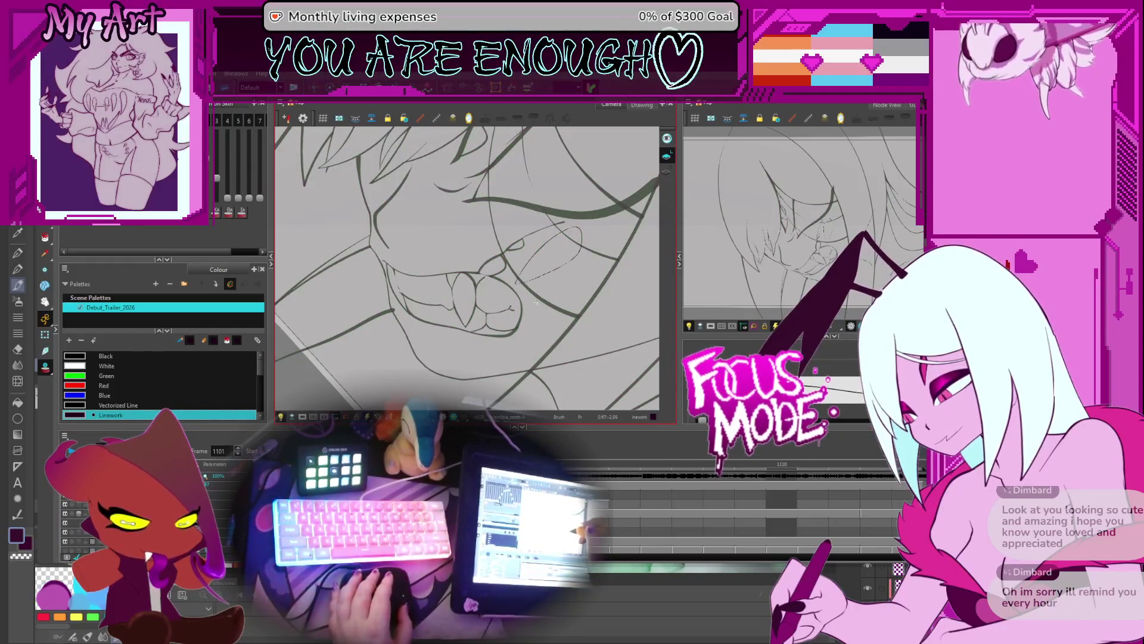
mouse_move(544, 255)
mouse_down()
mouse_move(531, 264)
mouse_move(592, 235)
mouse_up()
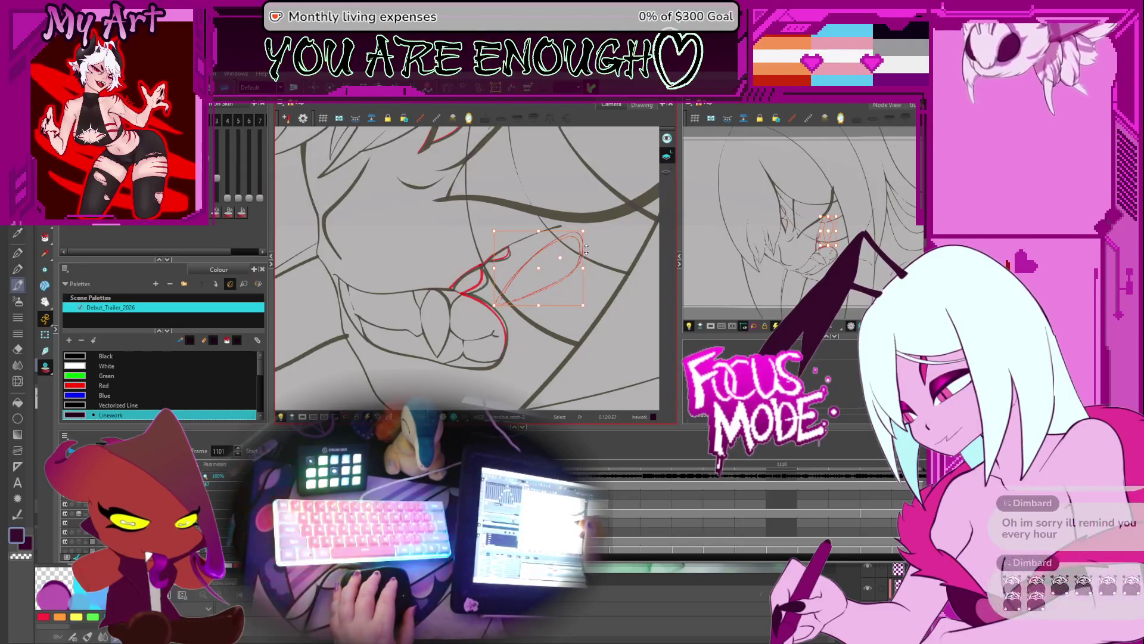
drag(561, 259, 570, 241)
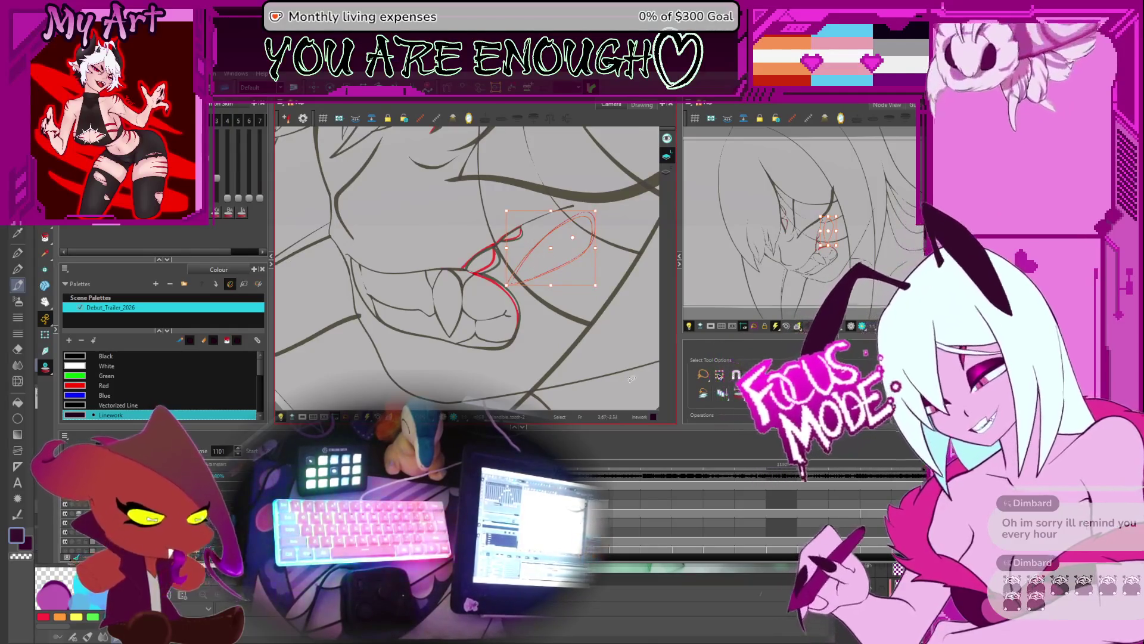
scroll(521, 323, up, 3)
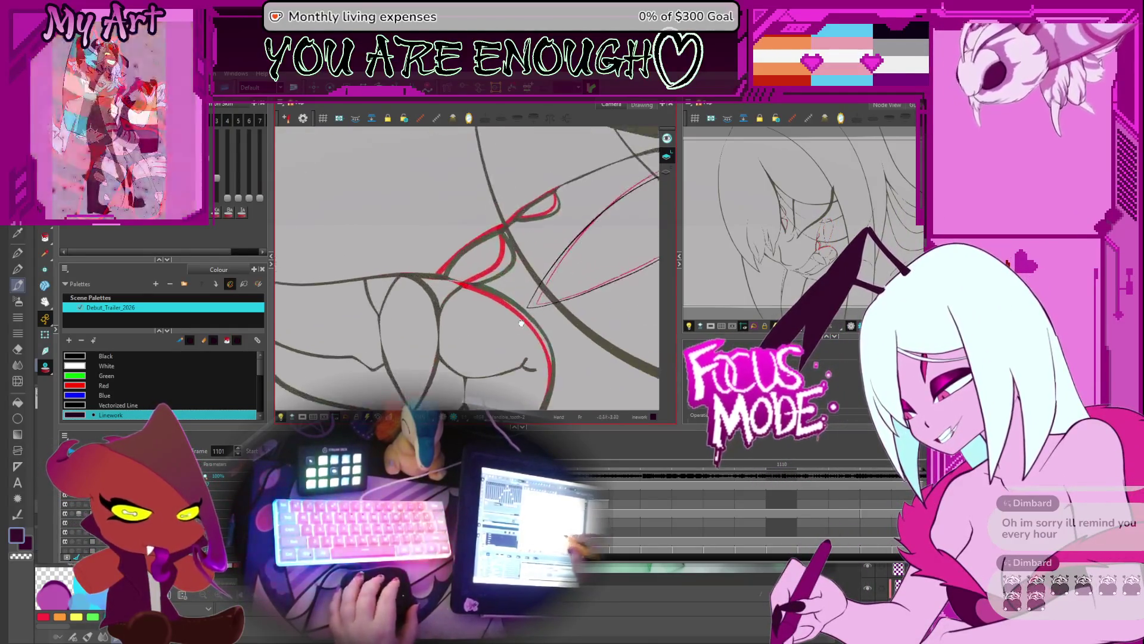
Step through frames 1103, 1099, 1097 and 1098 to check the mouth
key(period)
key(period)
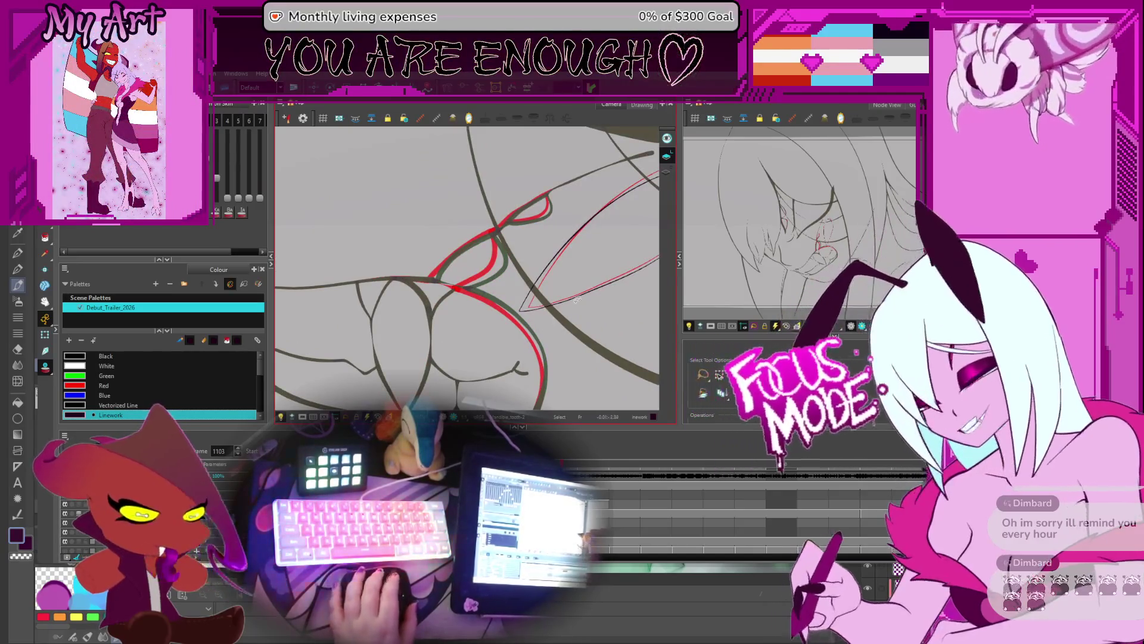
drag(556, 281, 572, 280)
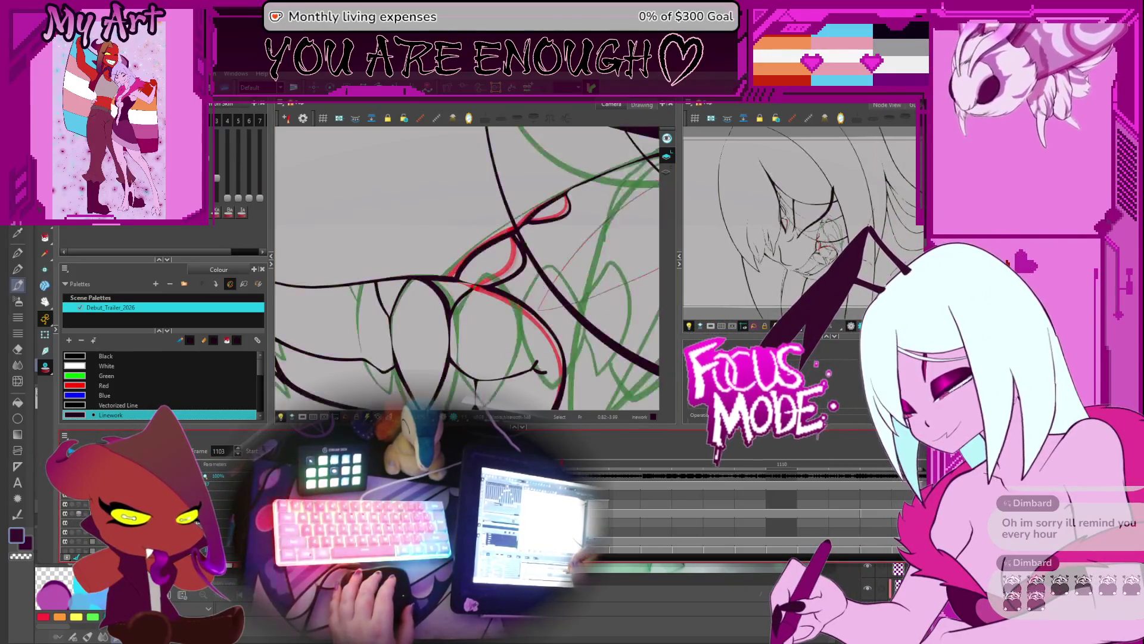
key(comma)
key(comma)
key(comma)
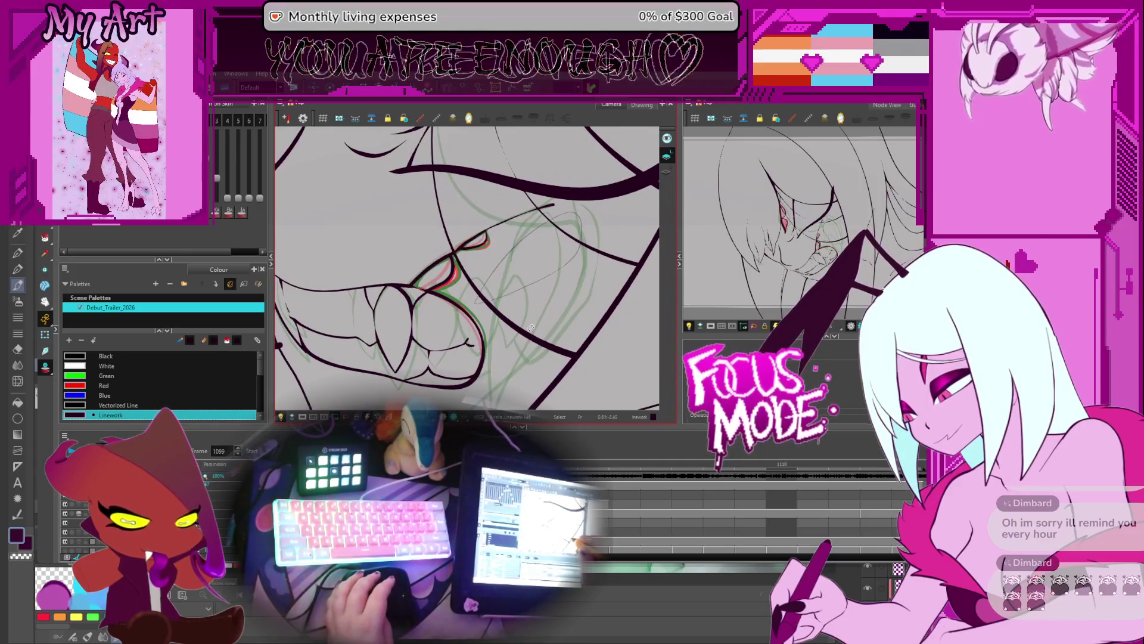
key(comma)
key(comma)
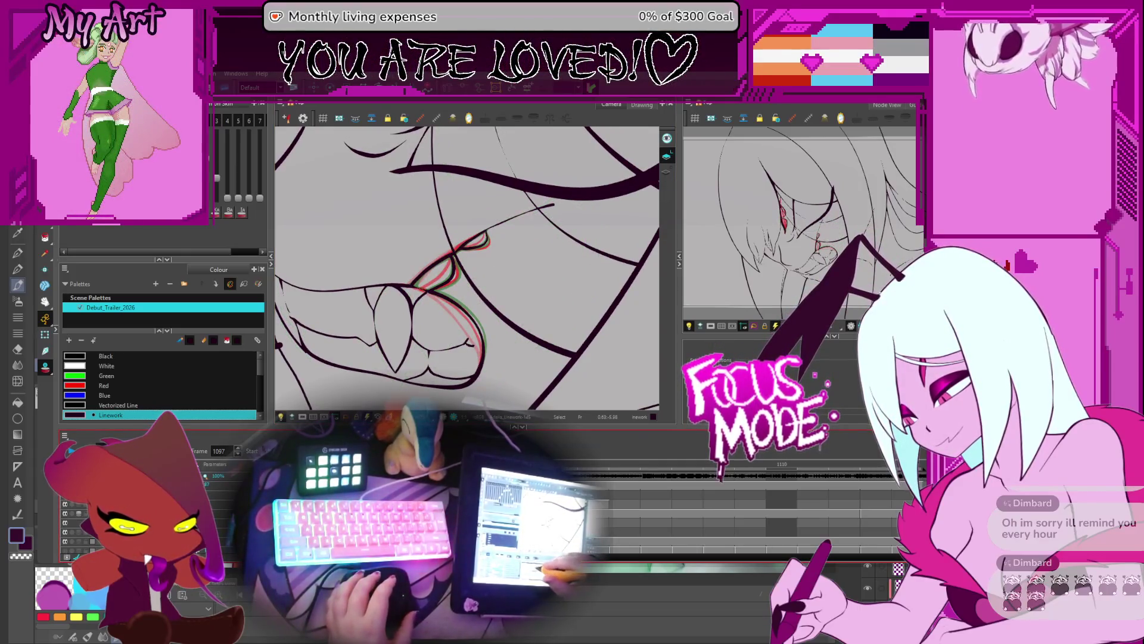
key(period)
key(period)
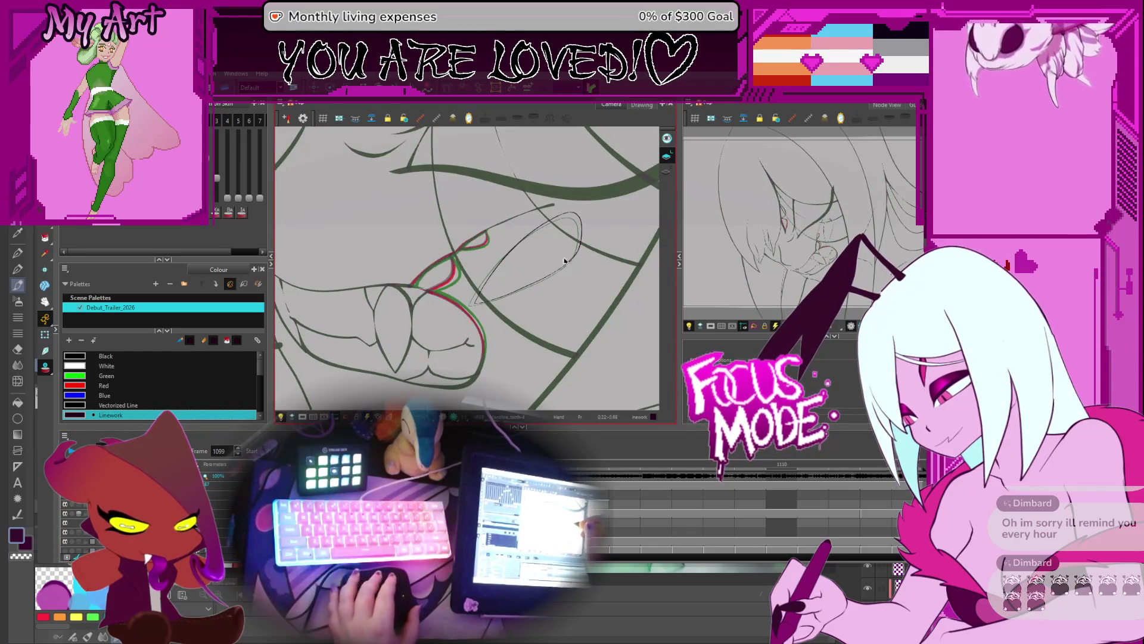
key(comma)
Lasso-select the ellipse stroke near the mouth, then reactivate the linework drawing at frame 1103
mouse_move(558, 210)
mouse_down()
mouse_move(605, 219)
mouse_move(583, 206)
mouse_up()
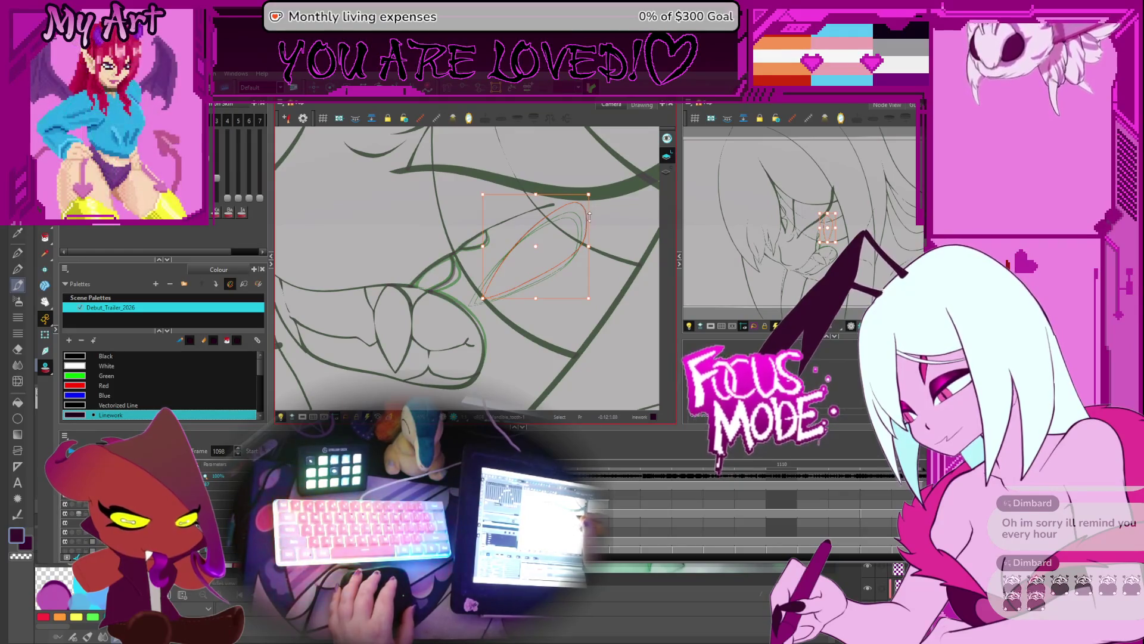
key(period)
key(period)
key(period)
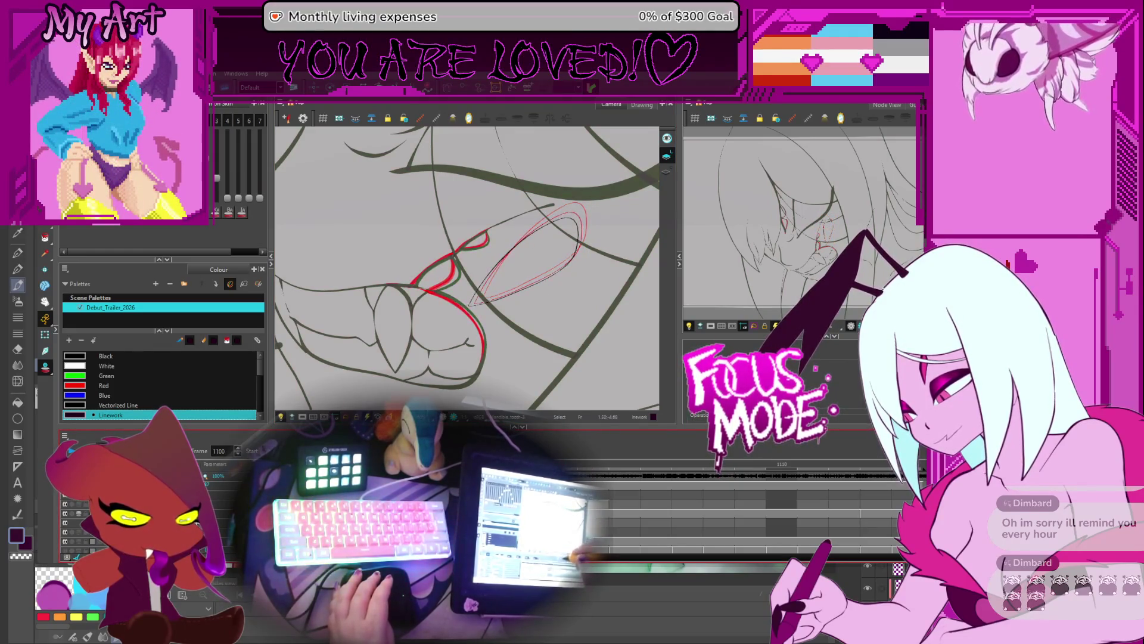
key(shift+l)
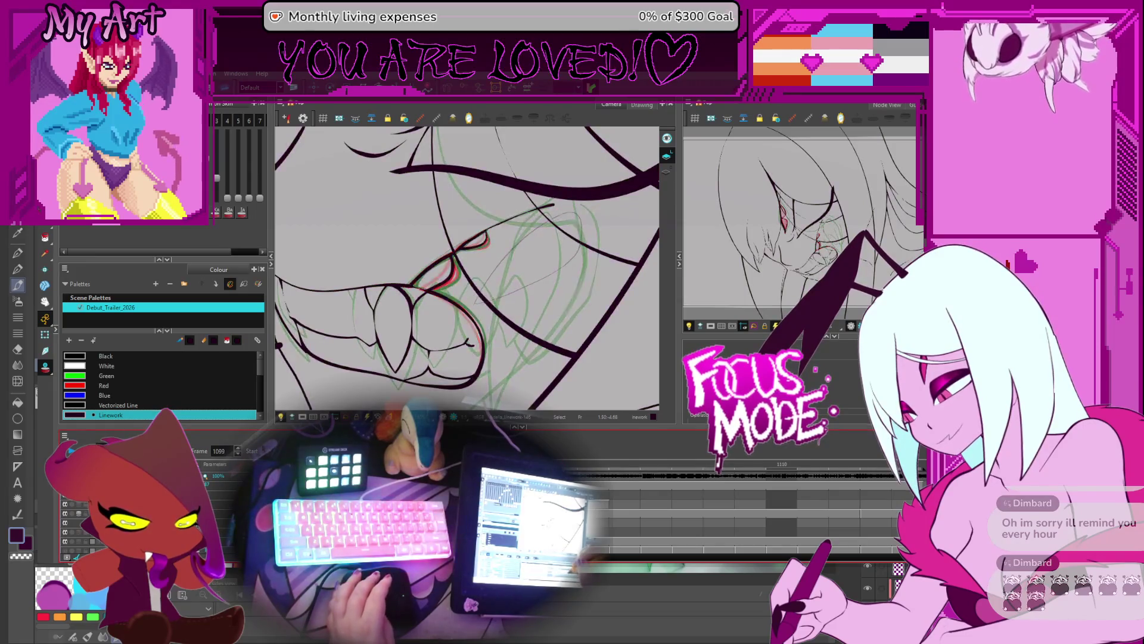
key(period)
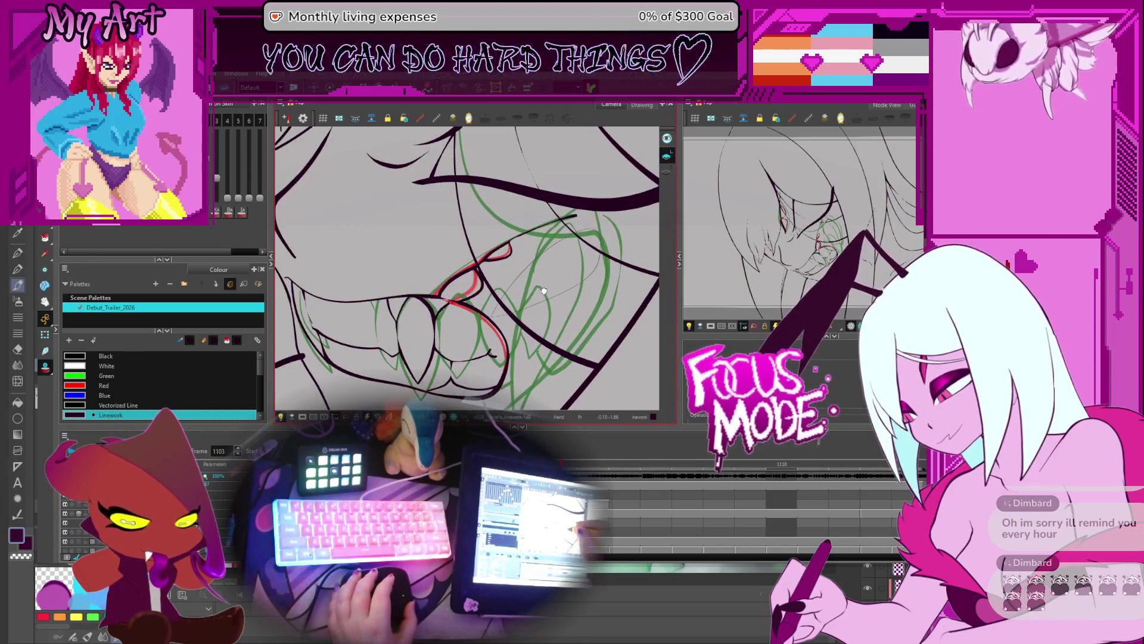
On frame 1103, bring the fang into view and select the dark outline stroke
key(comma)
key(comma)
key(comma)
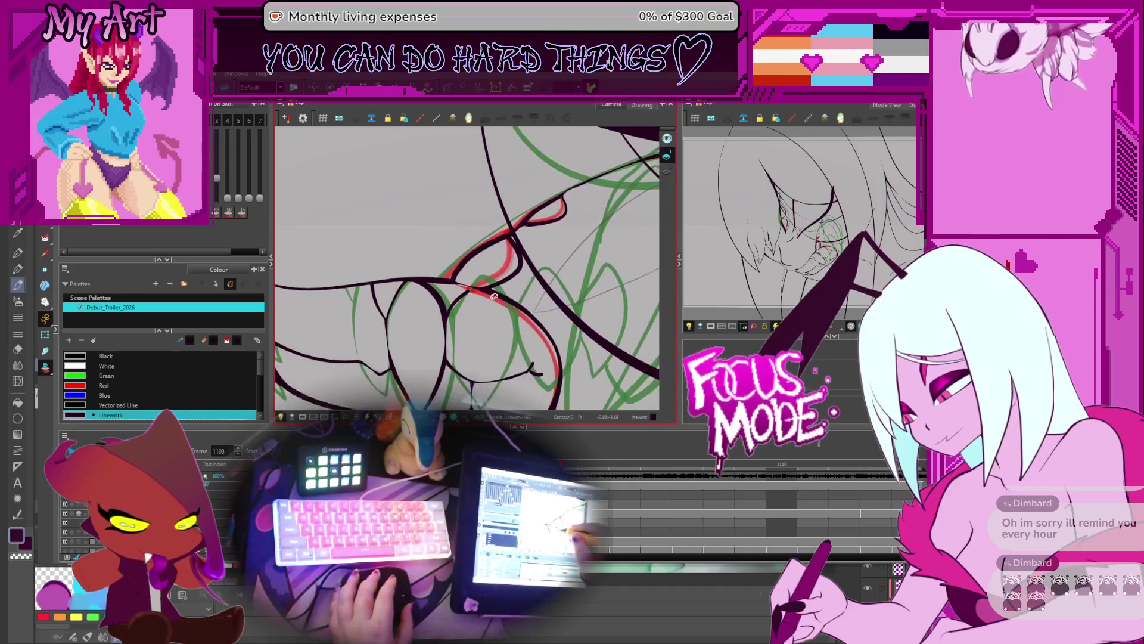
key(period)
key(period)
key(period)
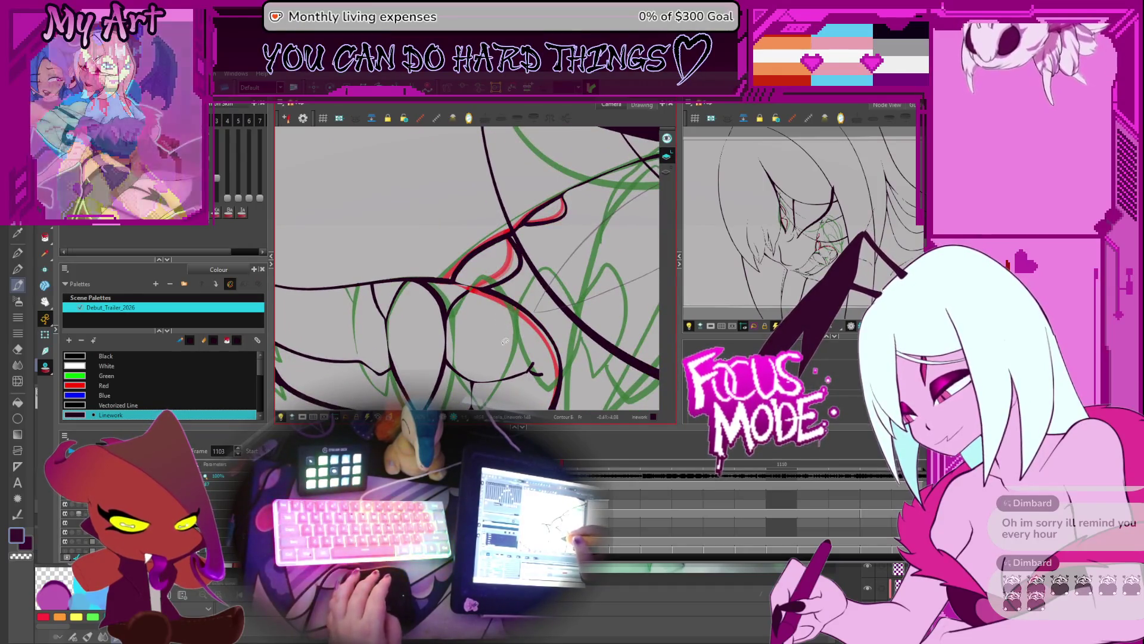
drag(501, 312, 535, 259)
drag(511, 288, 520, 327)
mouse_move(521, 279)
mouse_down()
mouse_move(515, 295)
mouse_move(511, 287)
mouse_up()
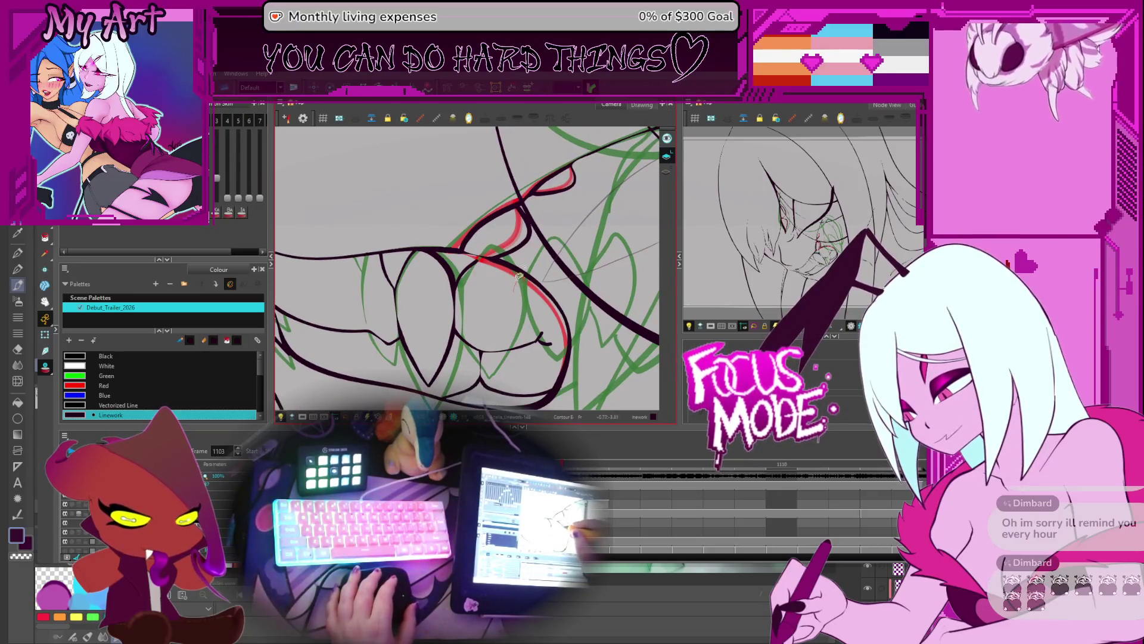
click(520, 274)
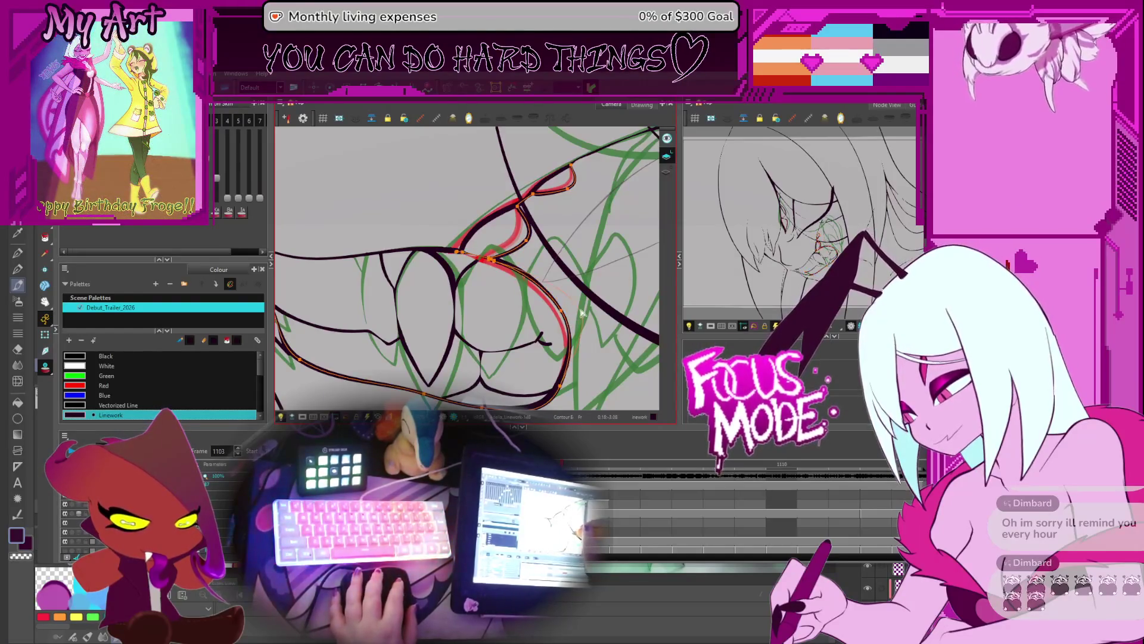
drag(581, 313, 583, 310)
scroll(569, 319, down, 2)
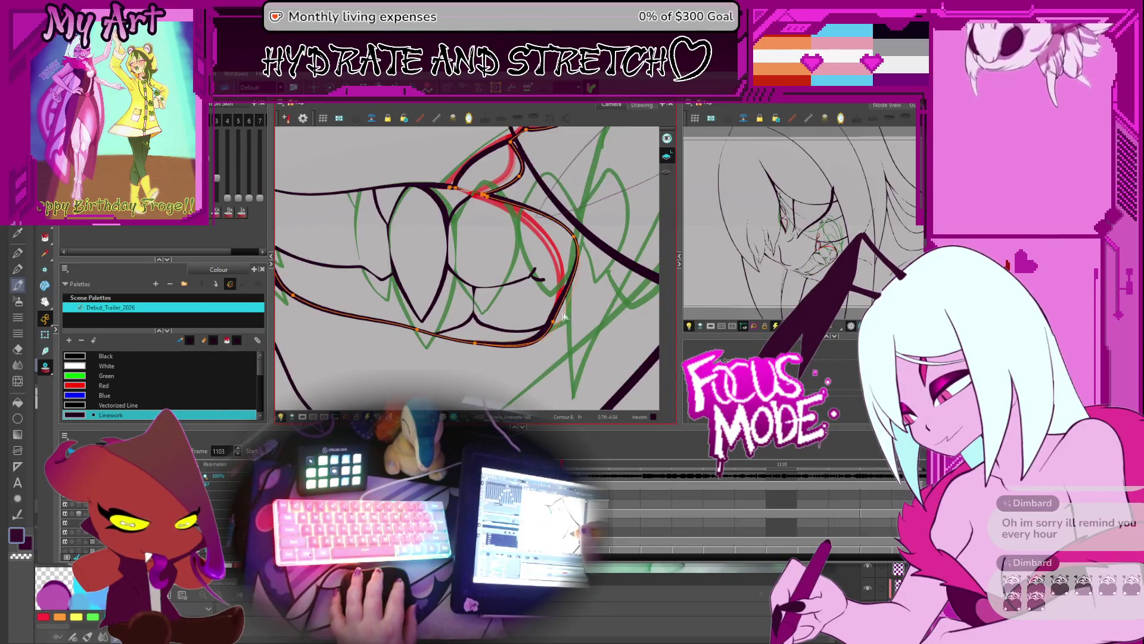
Adjust a point on the mouth outline and select the outer outline stroke
click(564, 316)
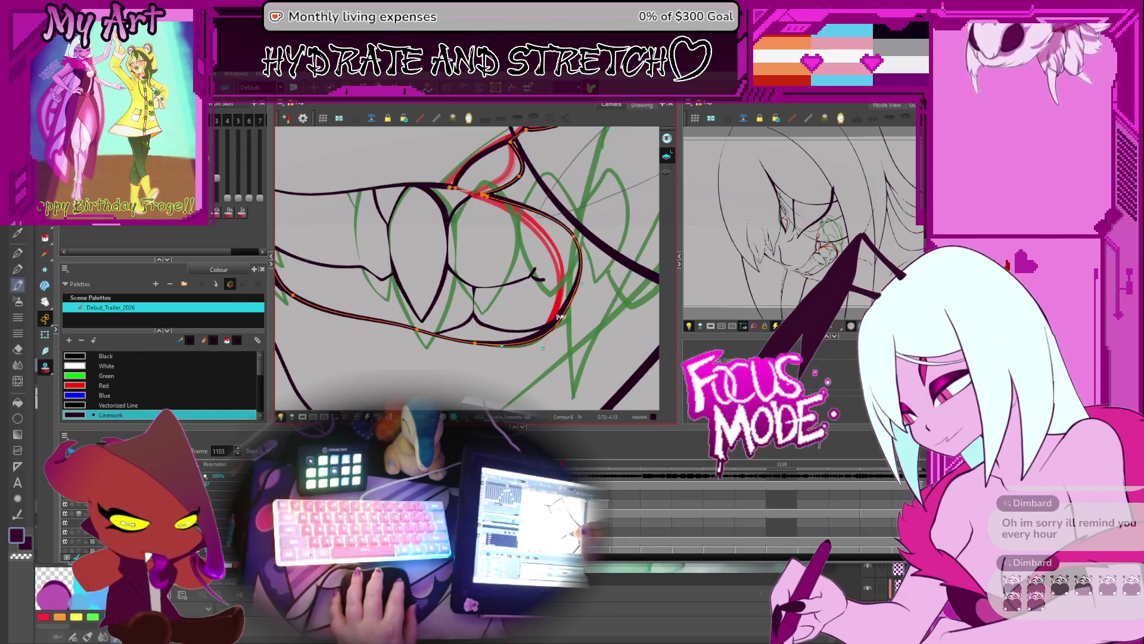
drag(564, 320, 544, 379)
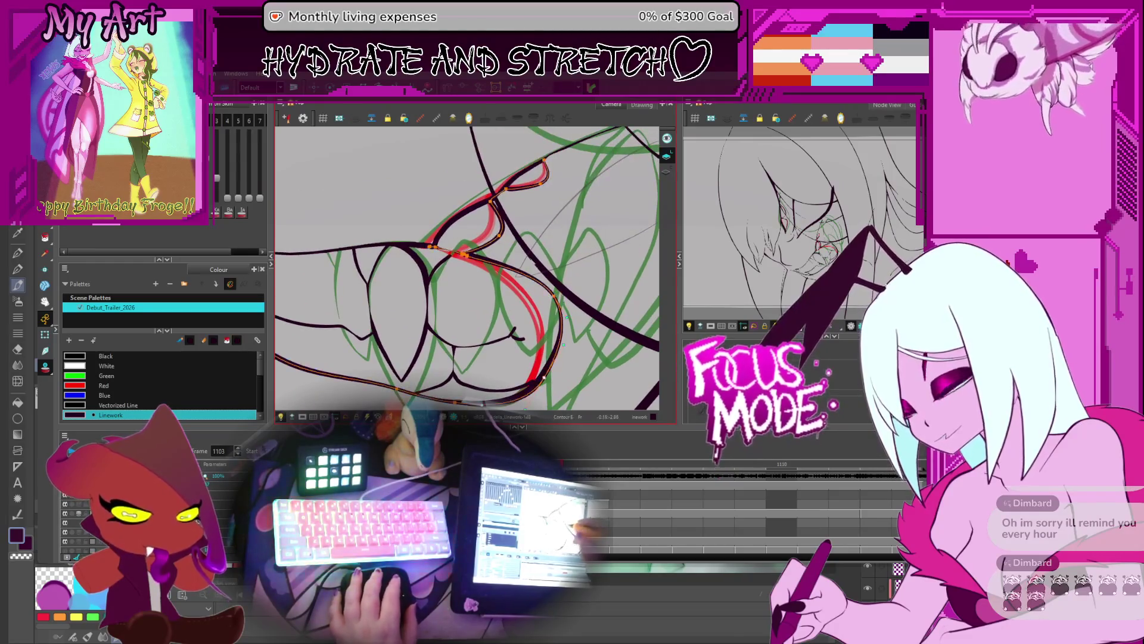
drag(559, 338, 579, 336)
click(580, 290)
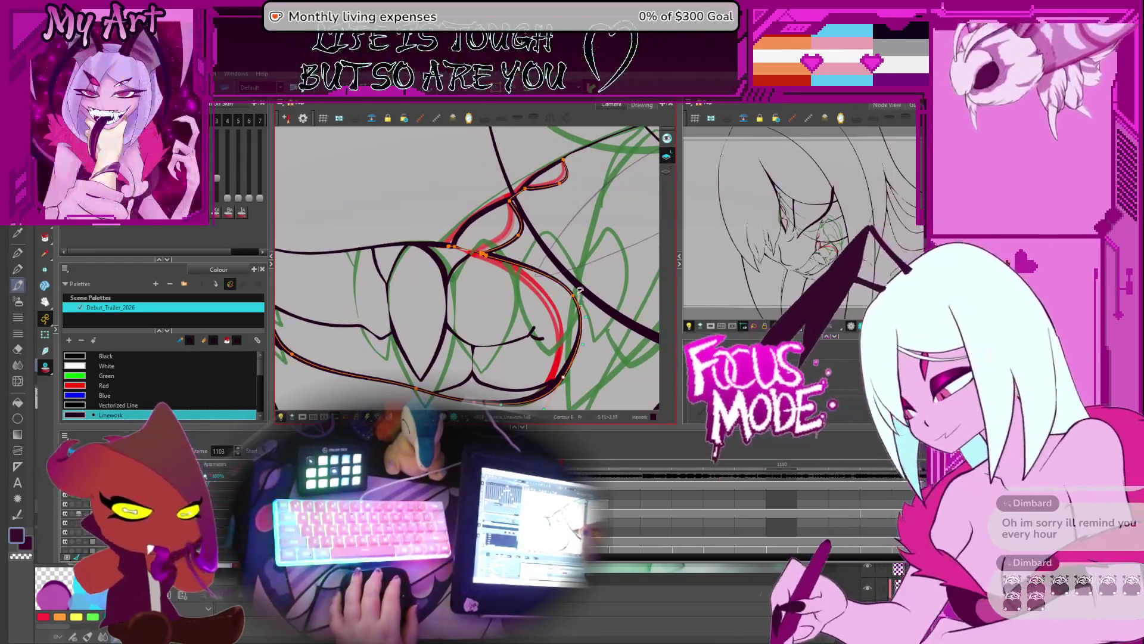
drag(494, 261, 505, 282)
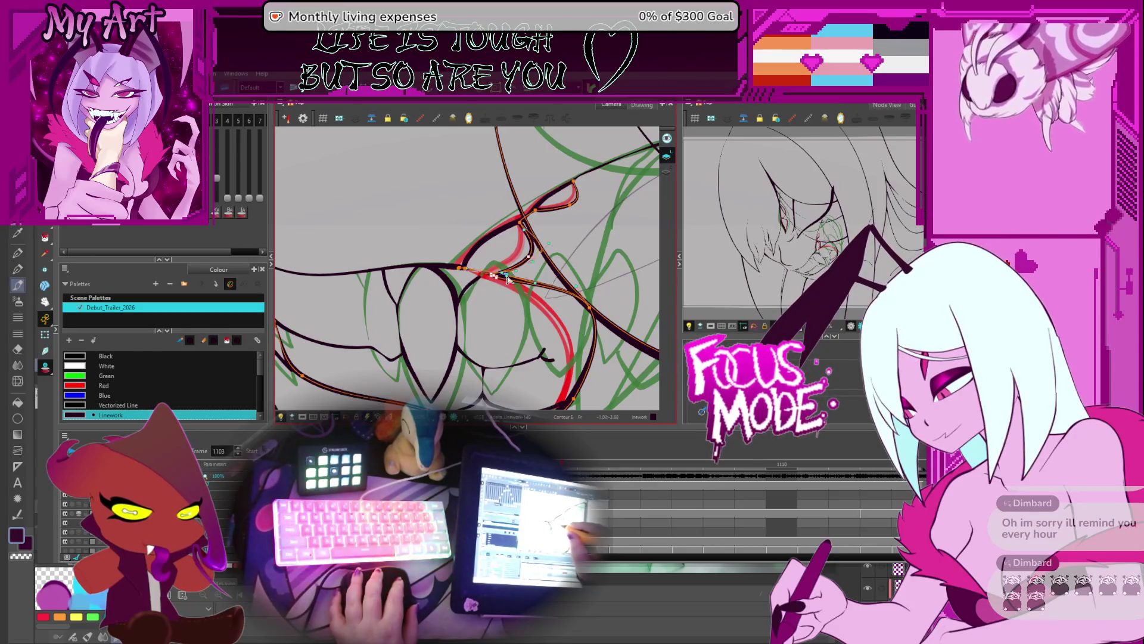
Bend the outline curve toward the red guide, undoing one unwanted change
drag(507, 279, 521, 279)
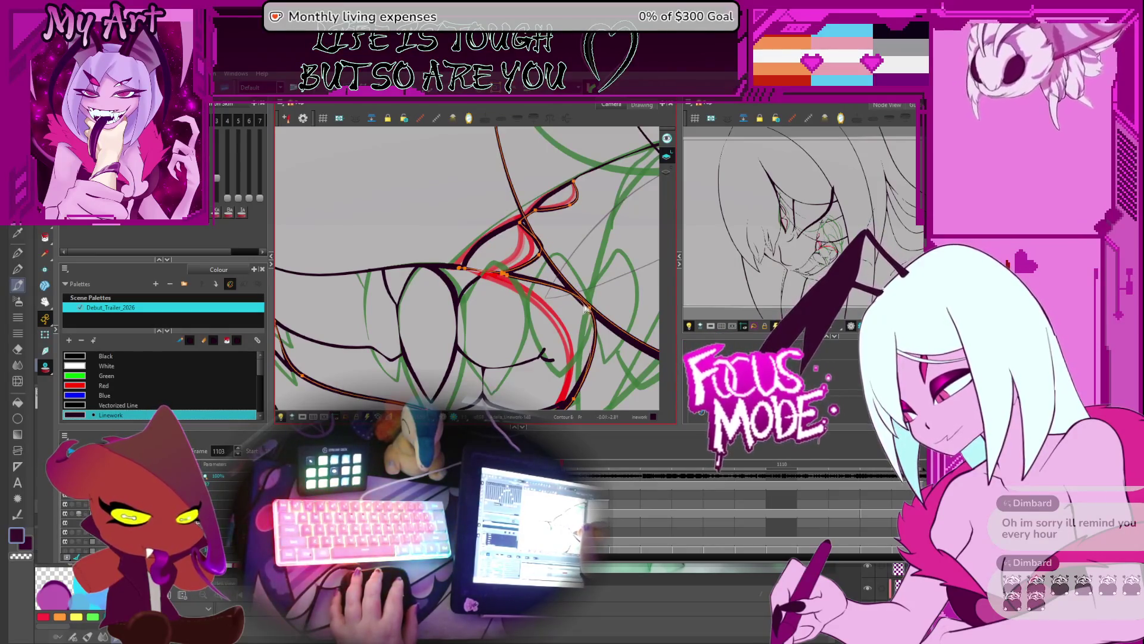
drag(586, 308, 561, 284)
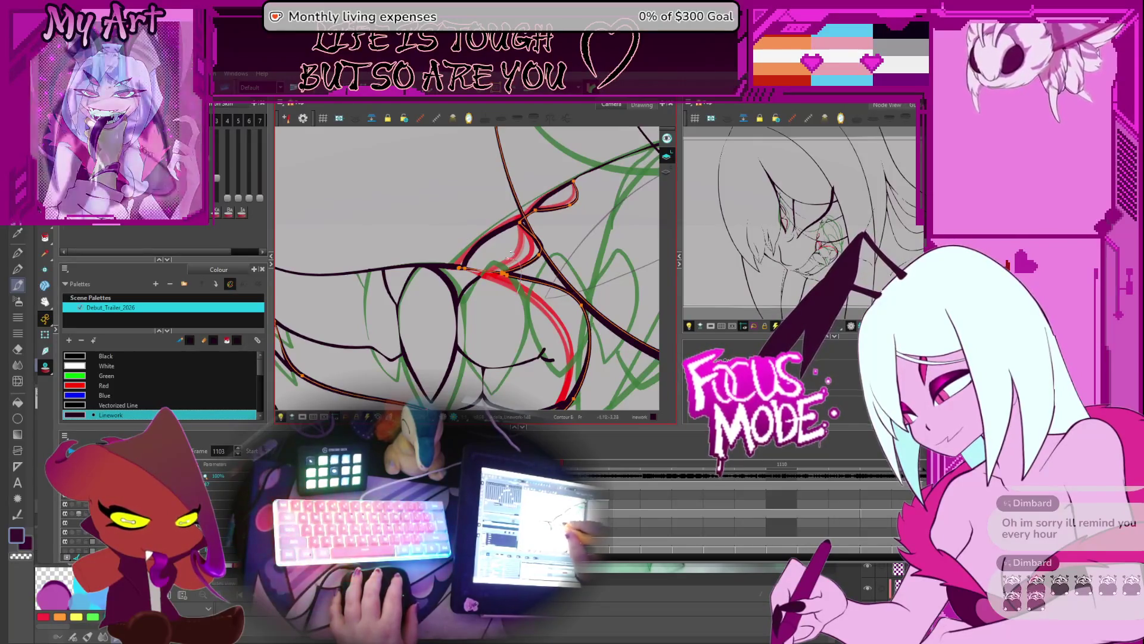
key(ctrl+z)
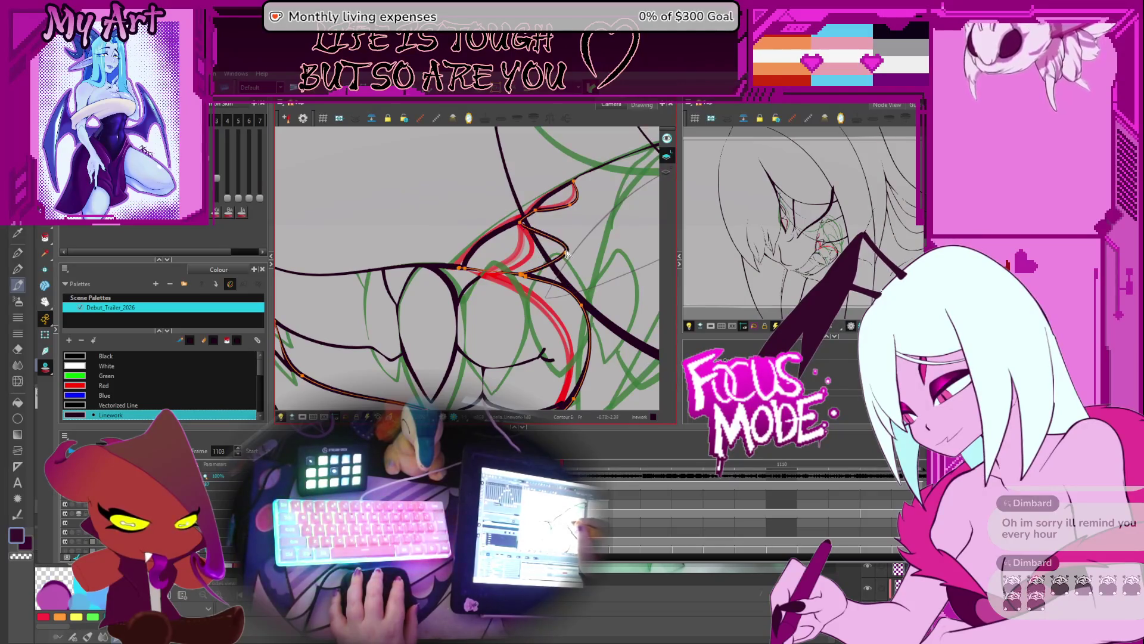
drag(570, 232, 543, 265)
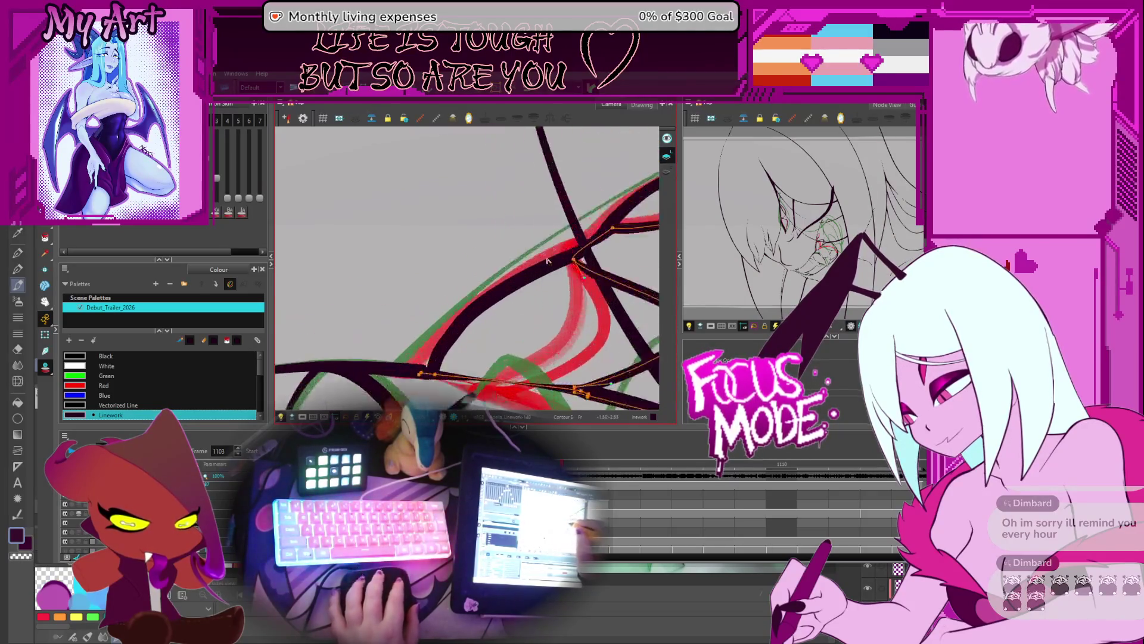
Move the outline's junction point up, then left, to reshape the curve
scroll(514, 273, up, 5)
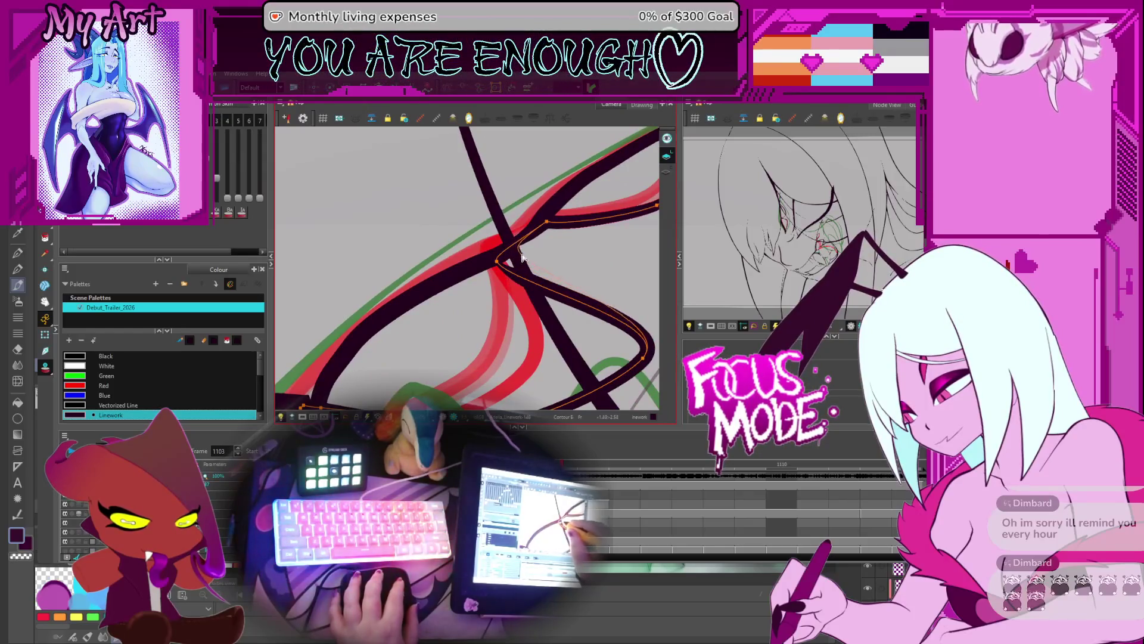
drag(537, 258, 544, 235)
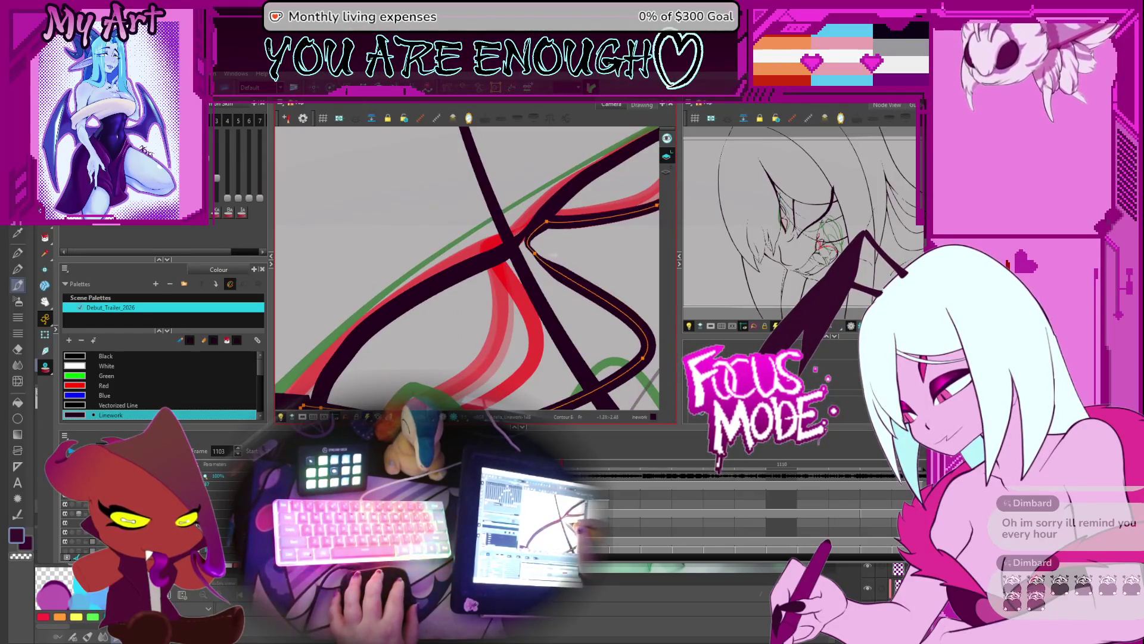
key(Escape)
mouse_move(538, 260)
mouse_down()
mouse_move(513, 261)
mouse_move(528, 245)
mouse_up()
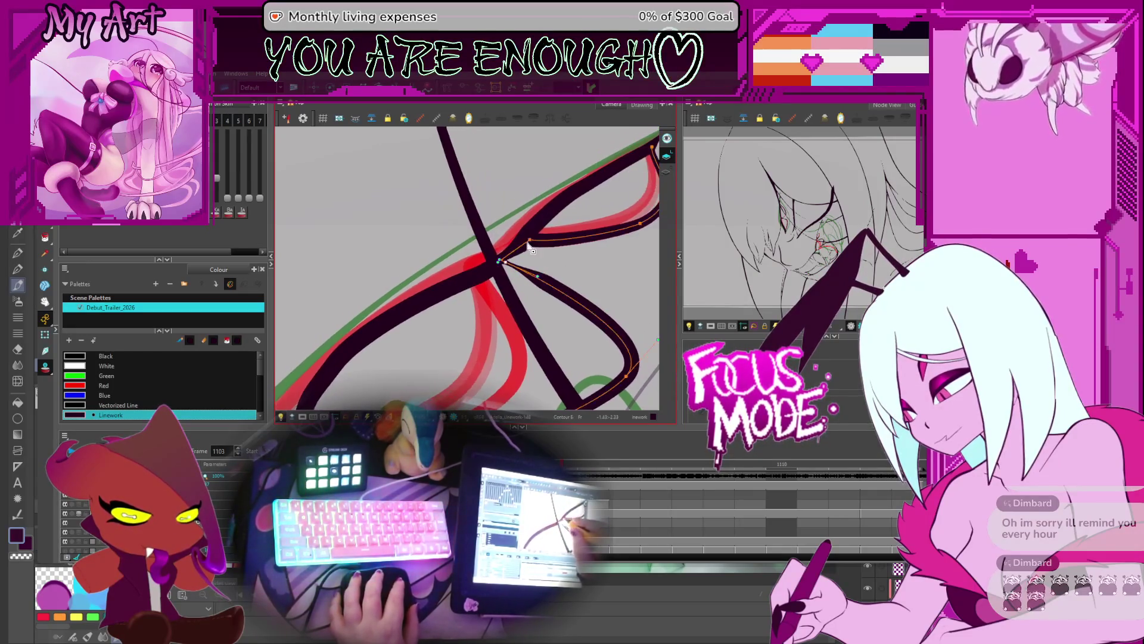
click(498, 266)
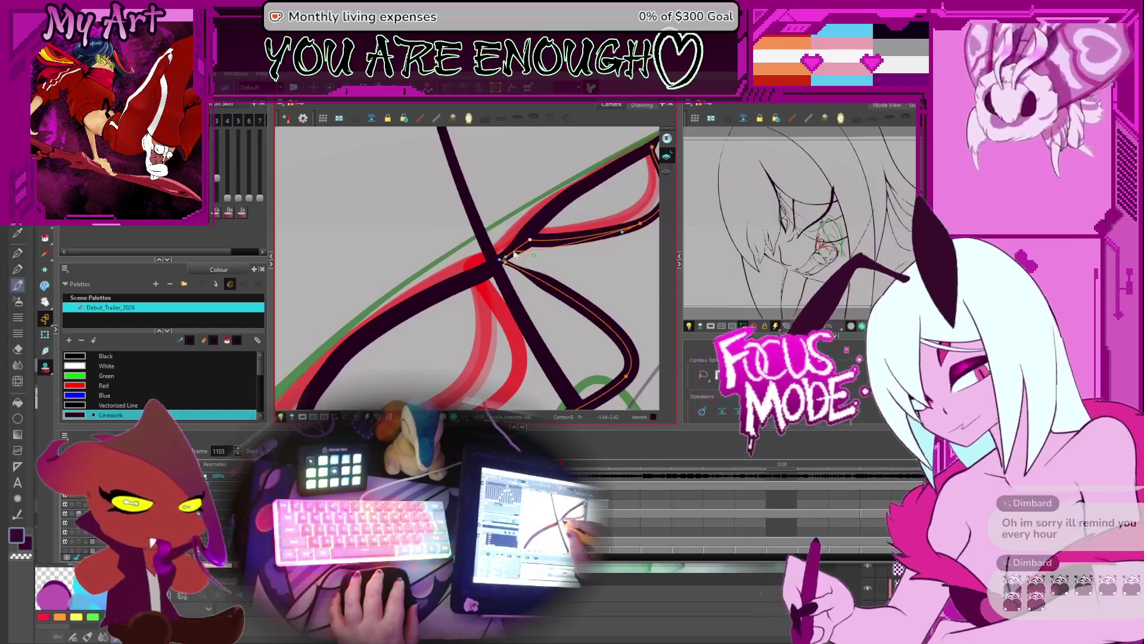
Move the curve's end point so it ends in a thin free tip
mouse_move(642, 224)
mouse_down()
mouse_move(535, 277)
mouse_move(583, 295)
mouse_move(581, 279)
mouse_up()
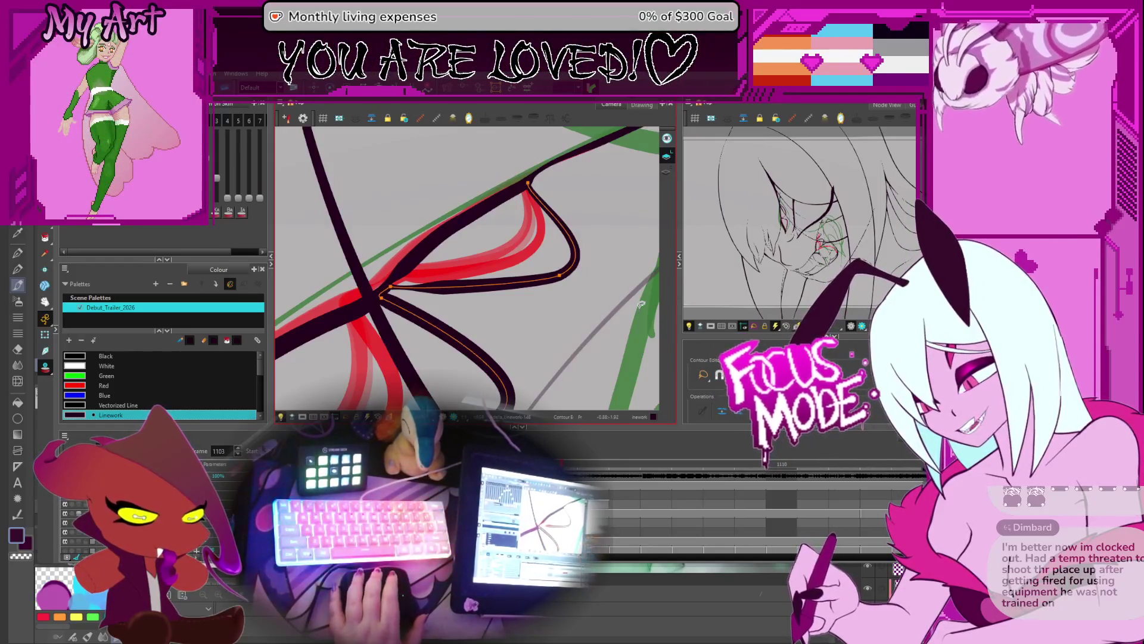
mouse_move(559, 300)
mouse_down()
mouse_move(599, 267)
mouse_move(533, 379)
mouse_up()
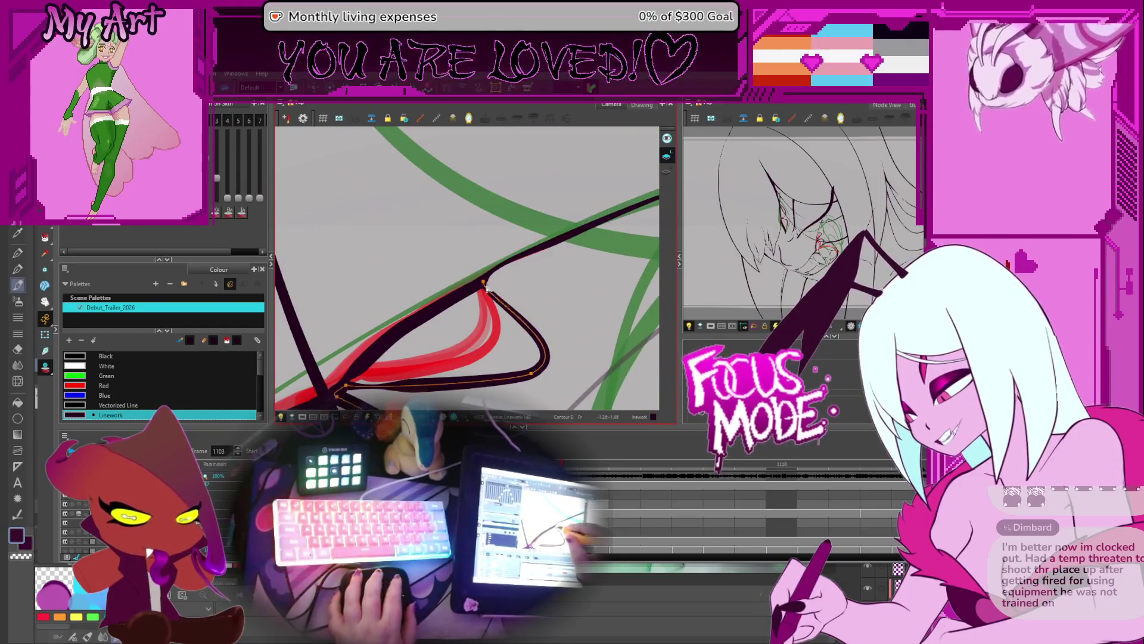
drag(484, 282, 513, 274)
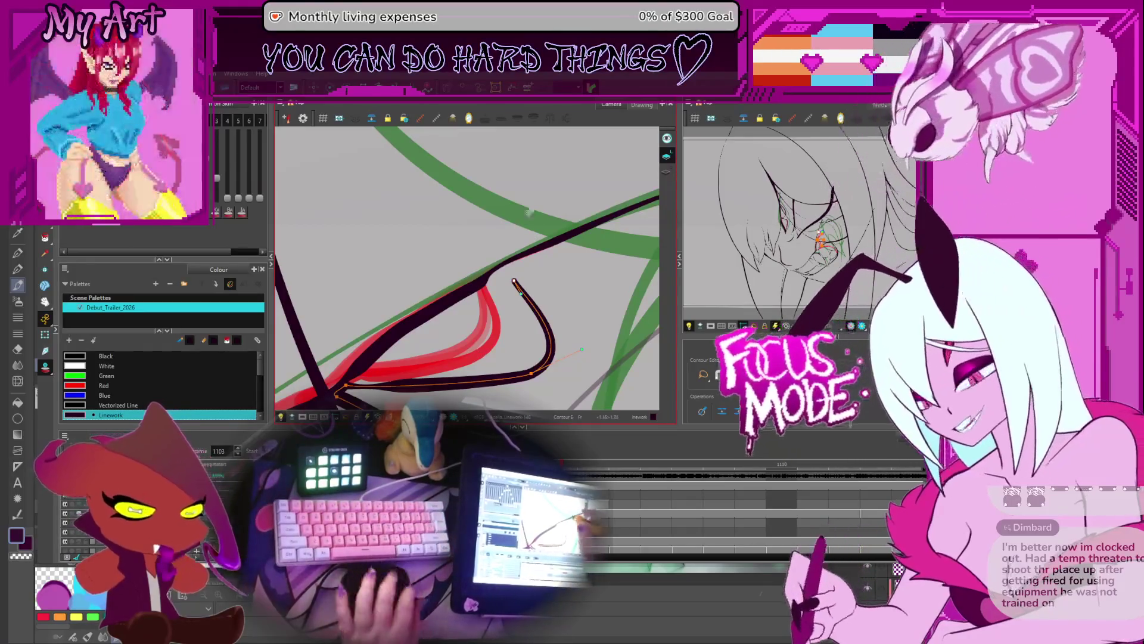
Pan to the black stroke, select it for pencil editing, and advance to frame 1104
key(space)
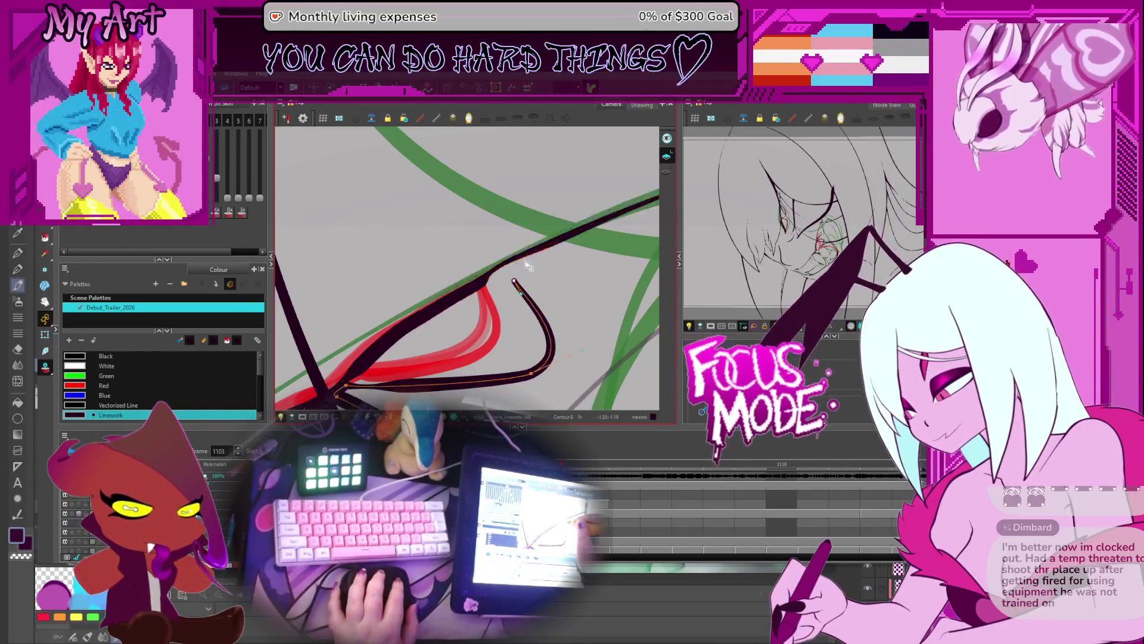
drag(519, 253, 456, 263)
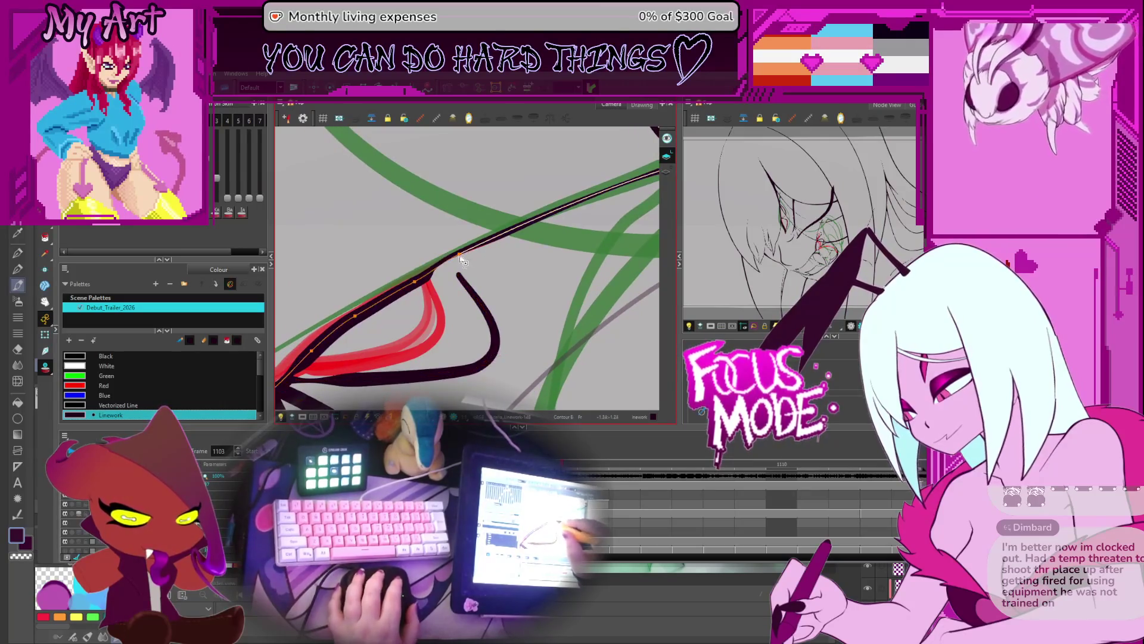
key(alt+shift+p)
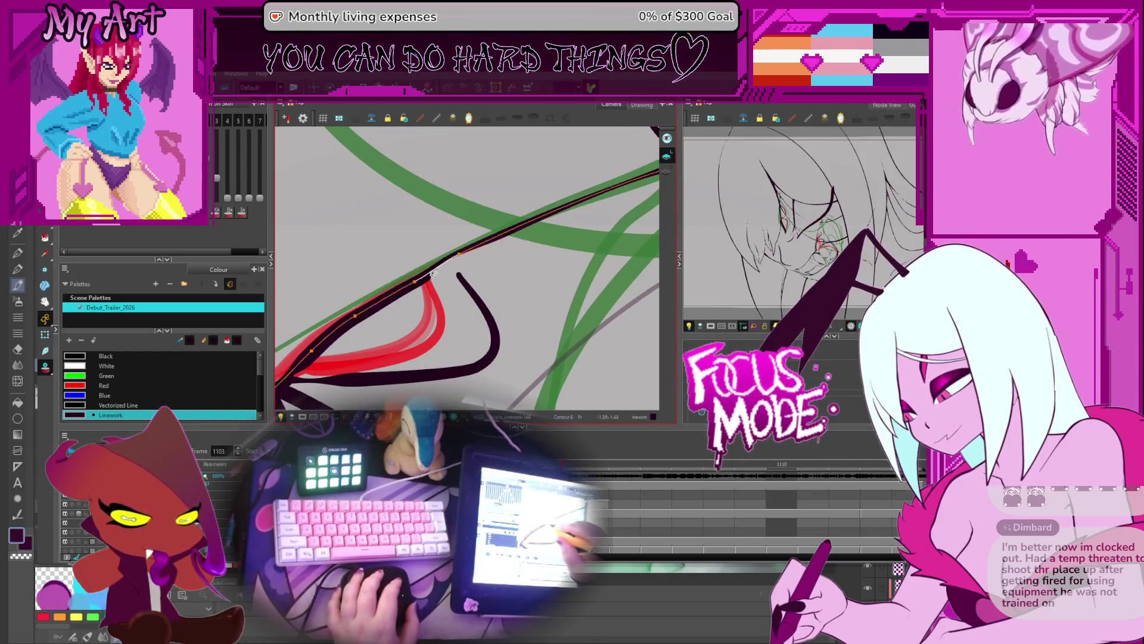
click(430, 280)
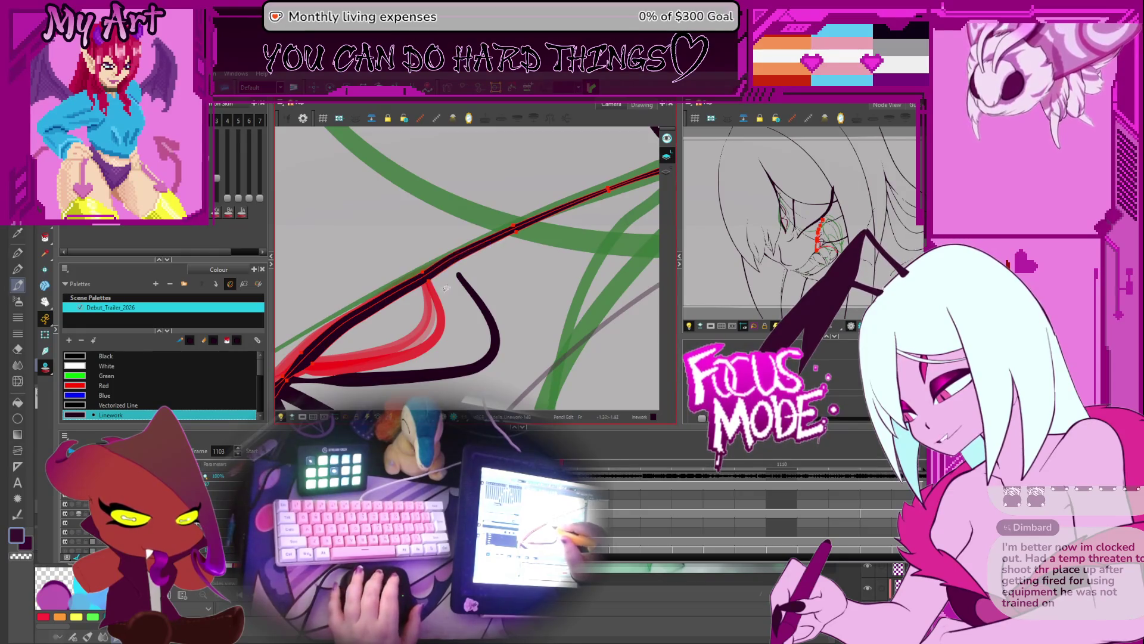
drag(437, 280, 482, 253)
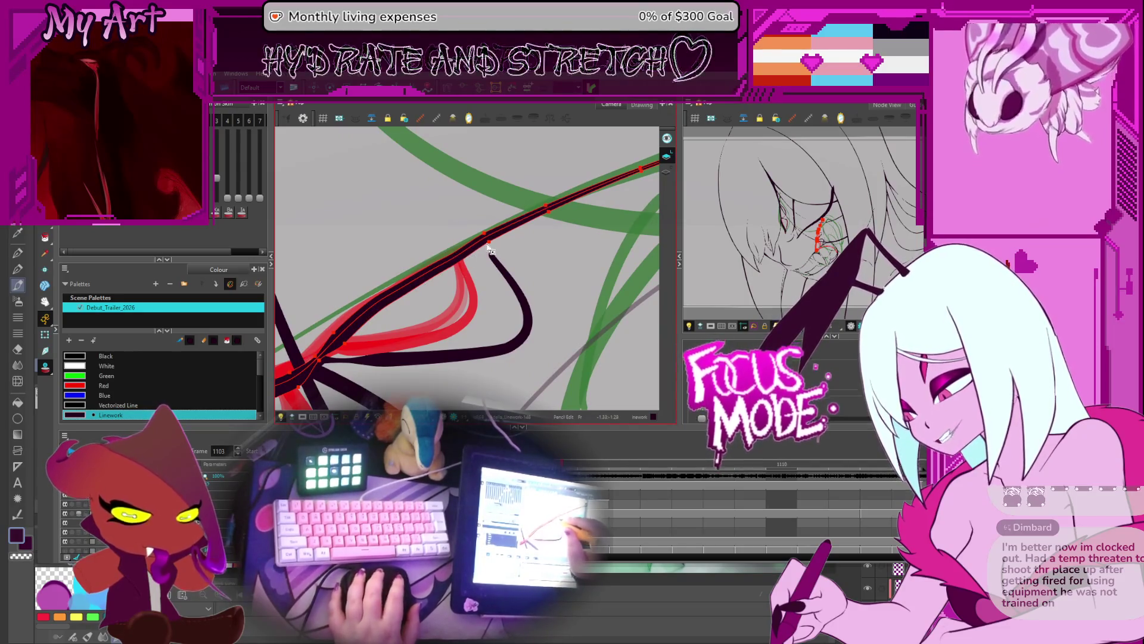
key(period)
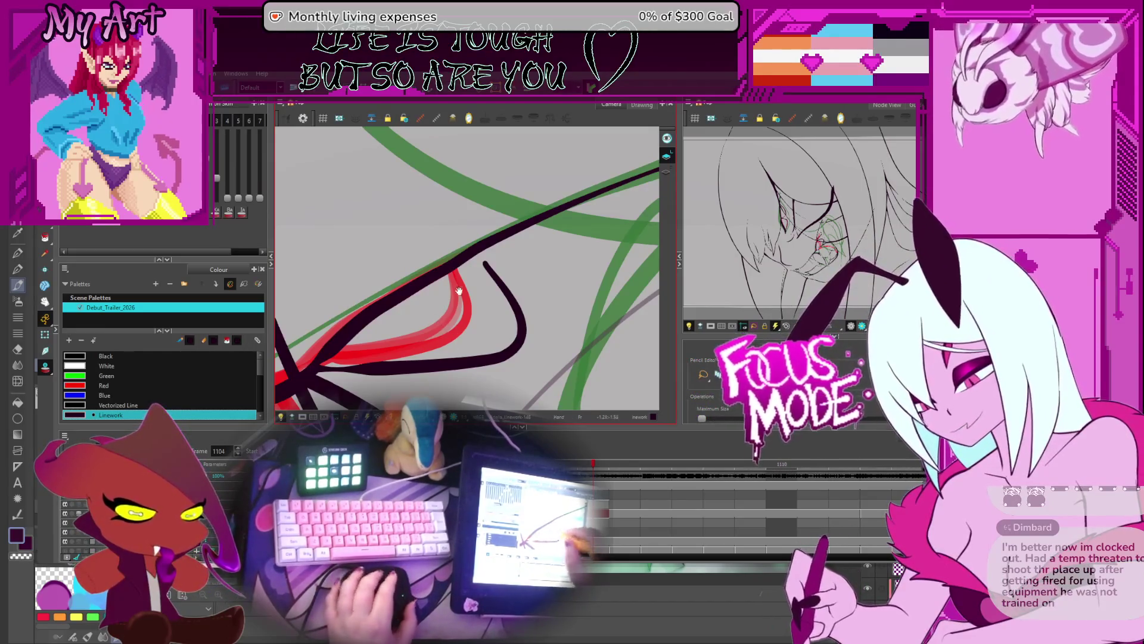
Select the hook-shaped and long diagonal black strokes with the Contour Editor
key(alt+q)
click(485, 249)
click(488, 250)
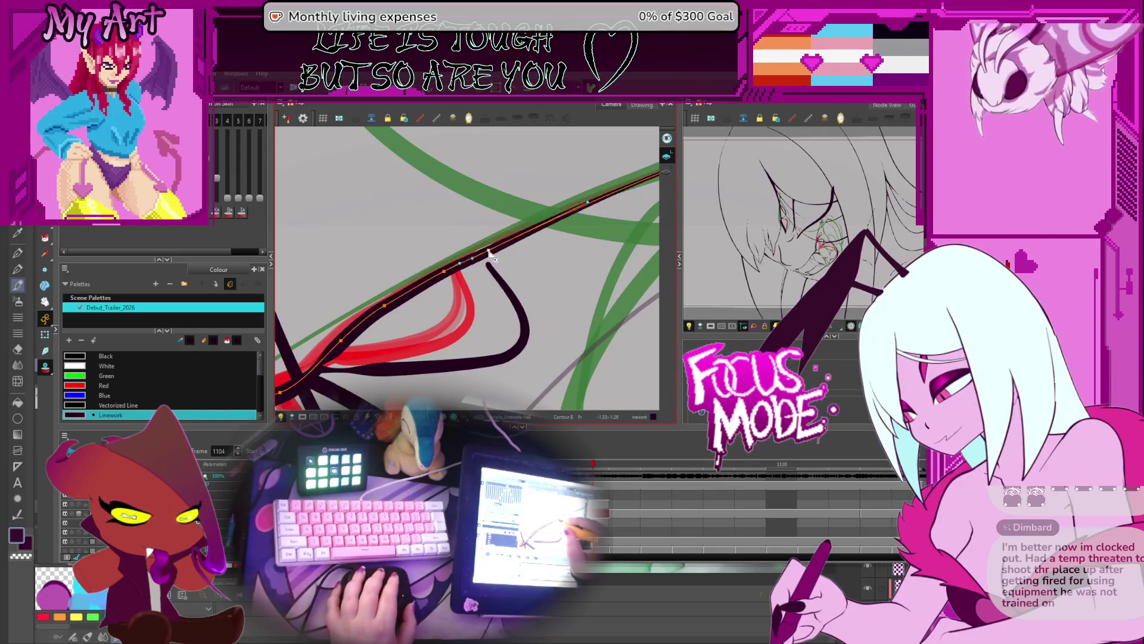
scroll(492, 258, down, 2)
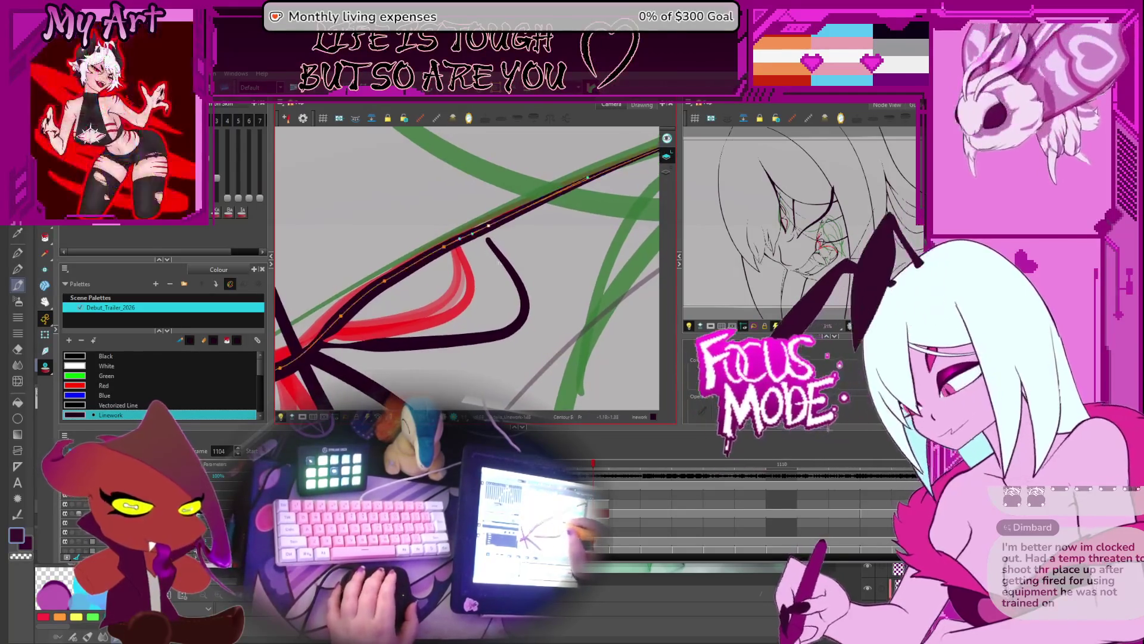
click(488, 243)
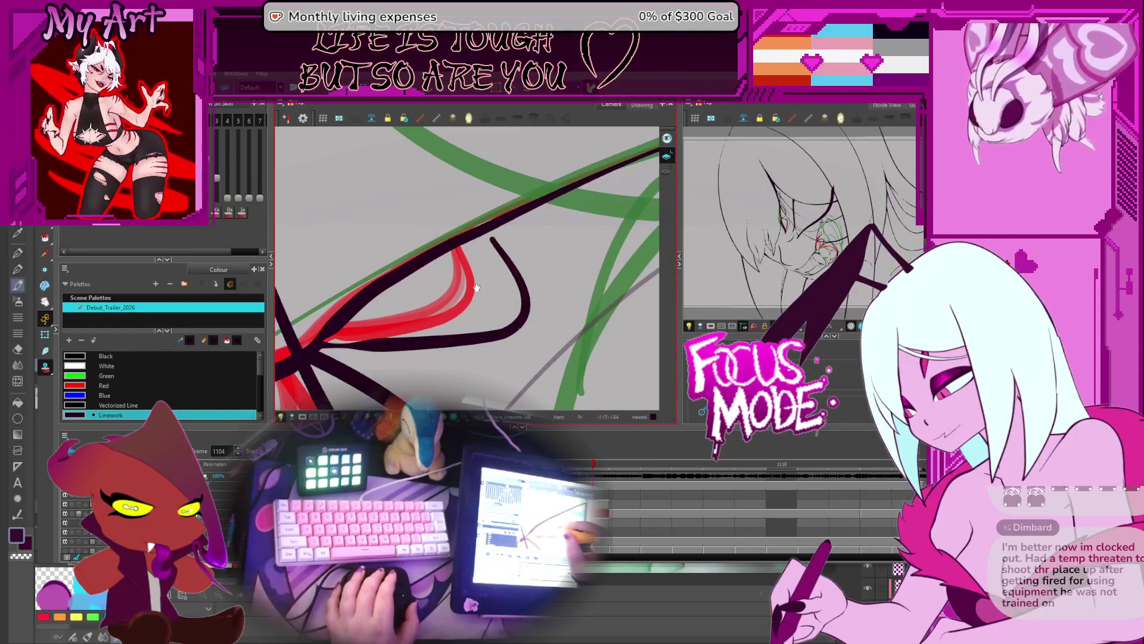
drag(493, 244, 499, 230)
click(511, 326)
click(497, 237)
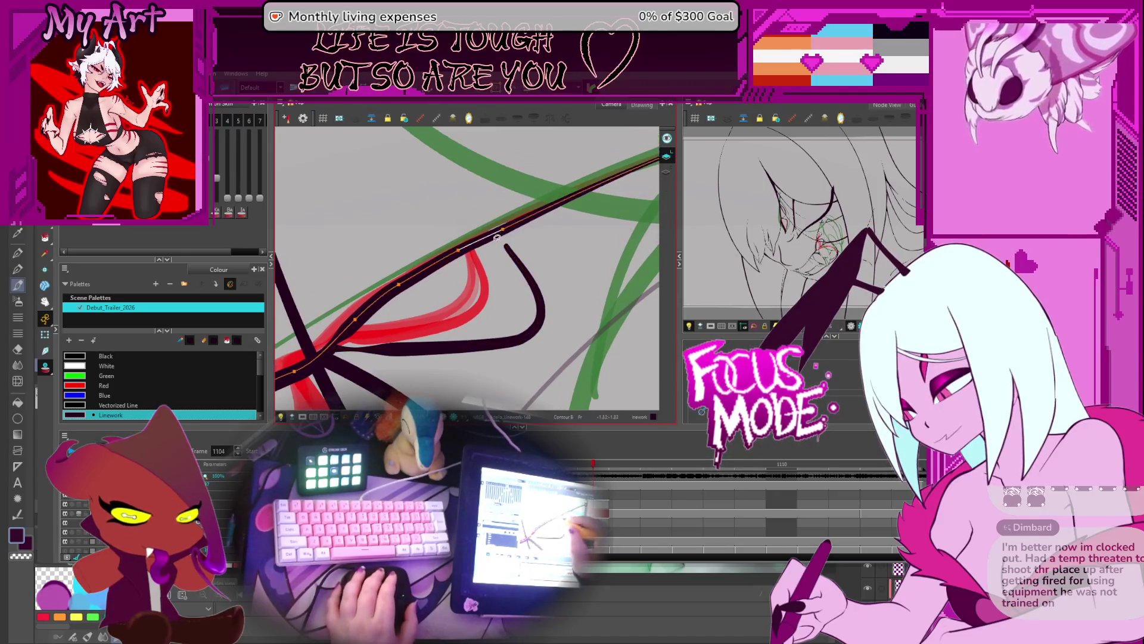
Add a new point on the long diagonal stroke and bend it down along the red guide
key(Escape)
drag(502, 232, 513, 249)
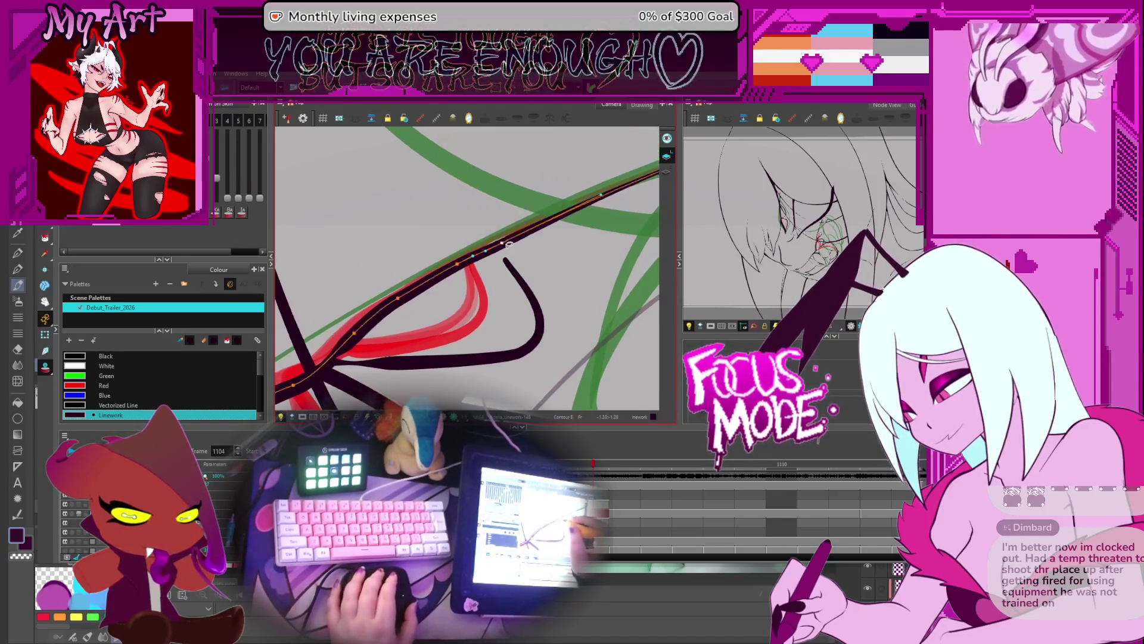
click(509, 241)
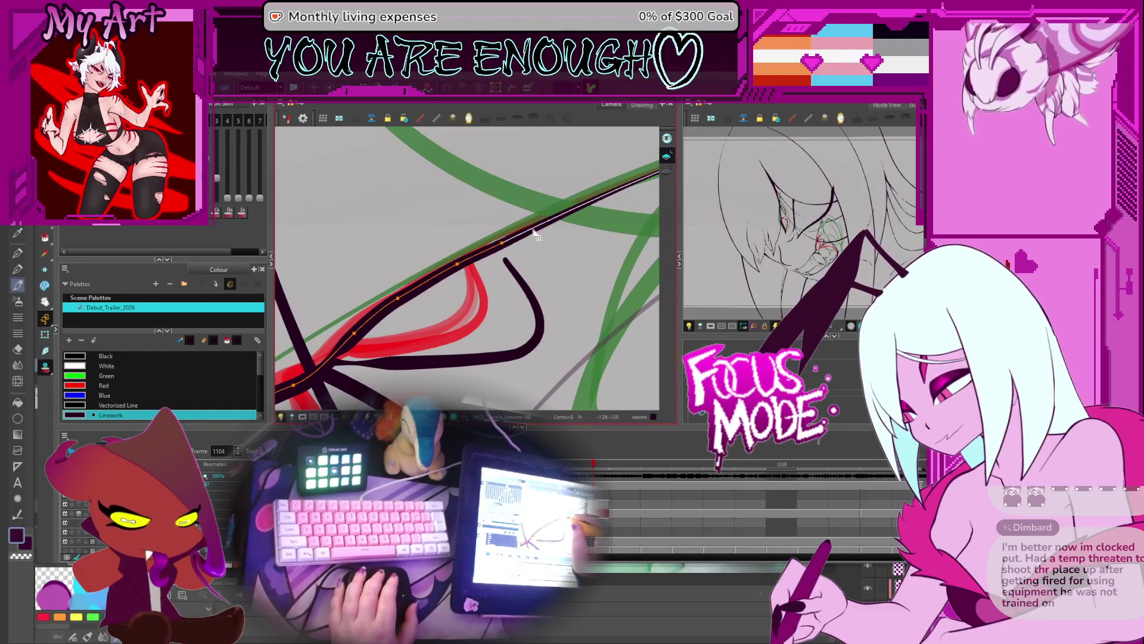
click(566, 217)
drag(505, 260, 507, 265)
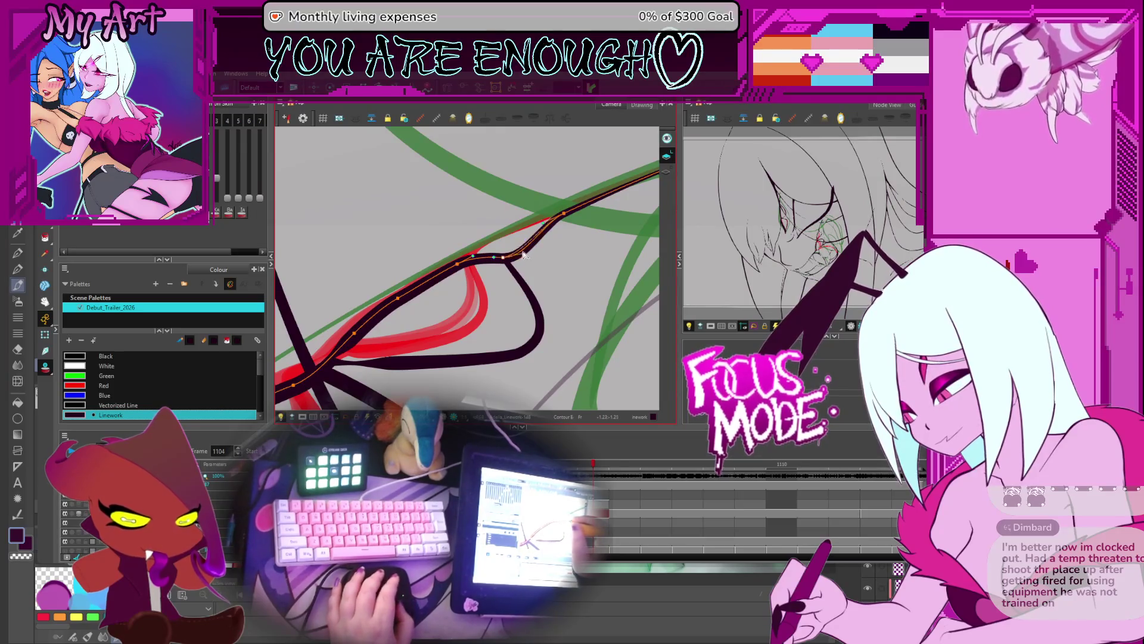
scroll(517, 242, left, 2)
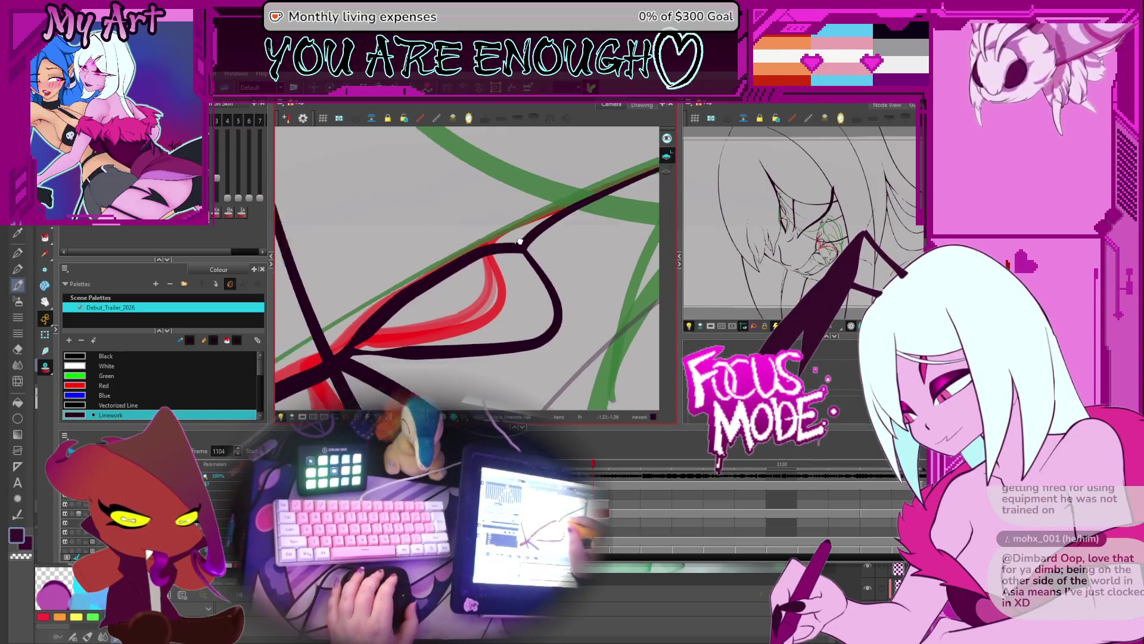
Reshape the black stroke's curve around a control point where the strokes cross
scroll(524, 248, left, 3)
key(space)
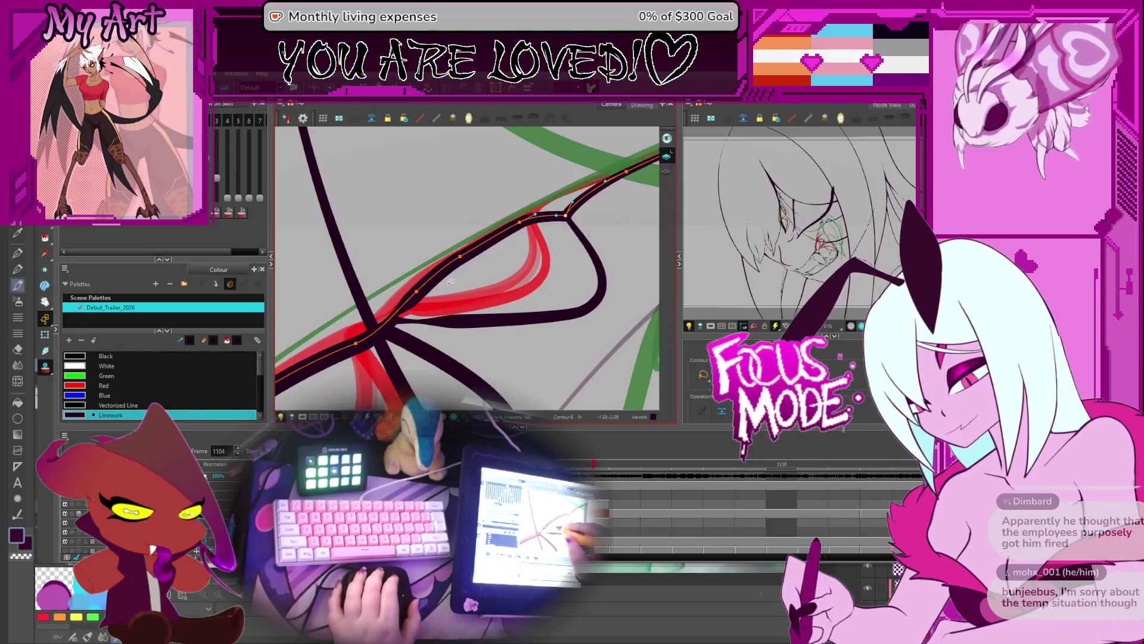
drag(453, 275, 482, 265)
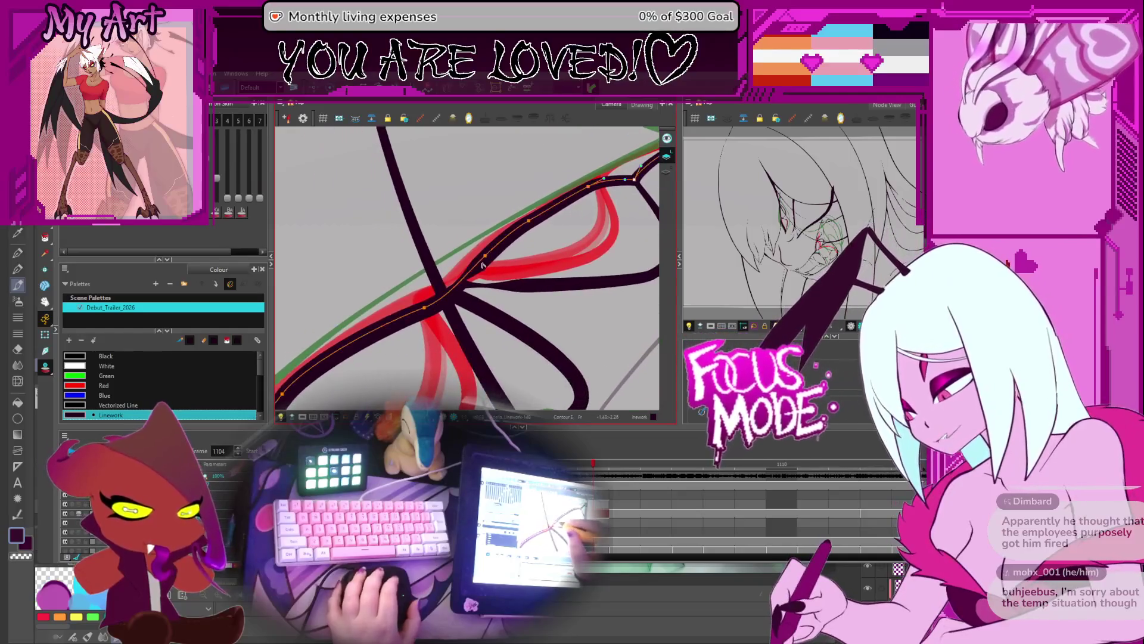
drag(614, 181, 534, 236)
click(520, 245)
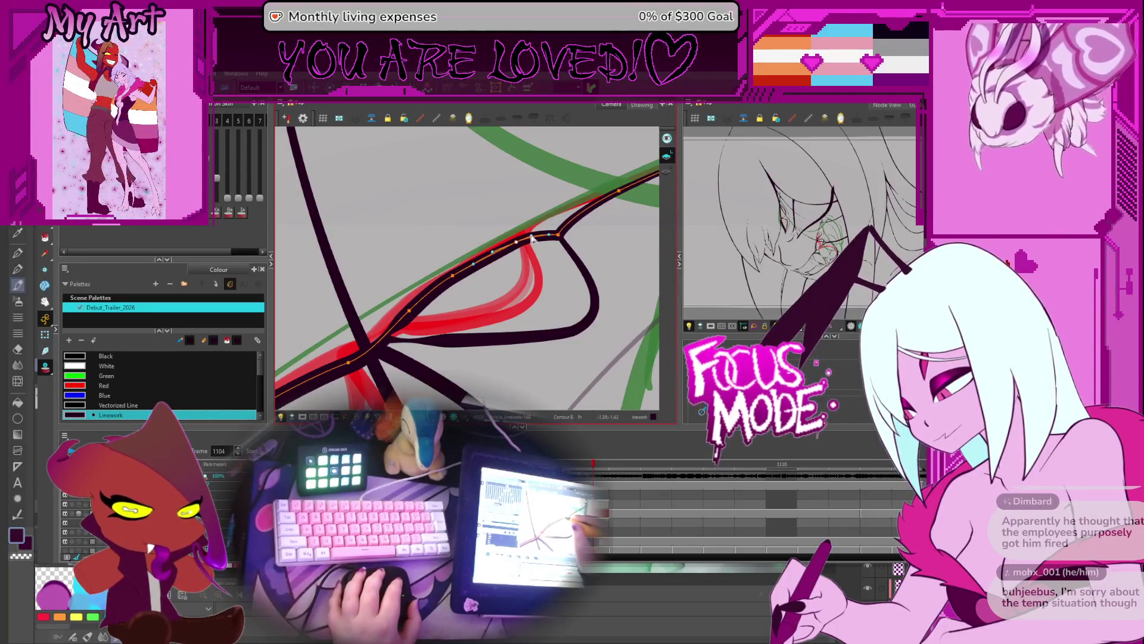
drag(532, 253, 601, 218)
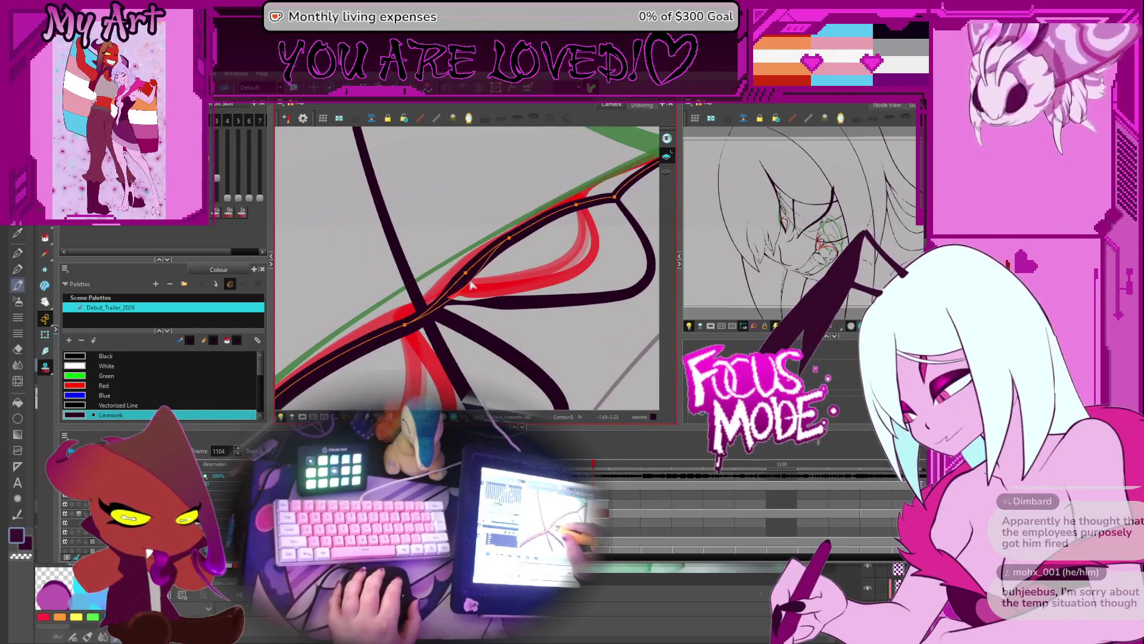
click(473, 290)
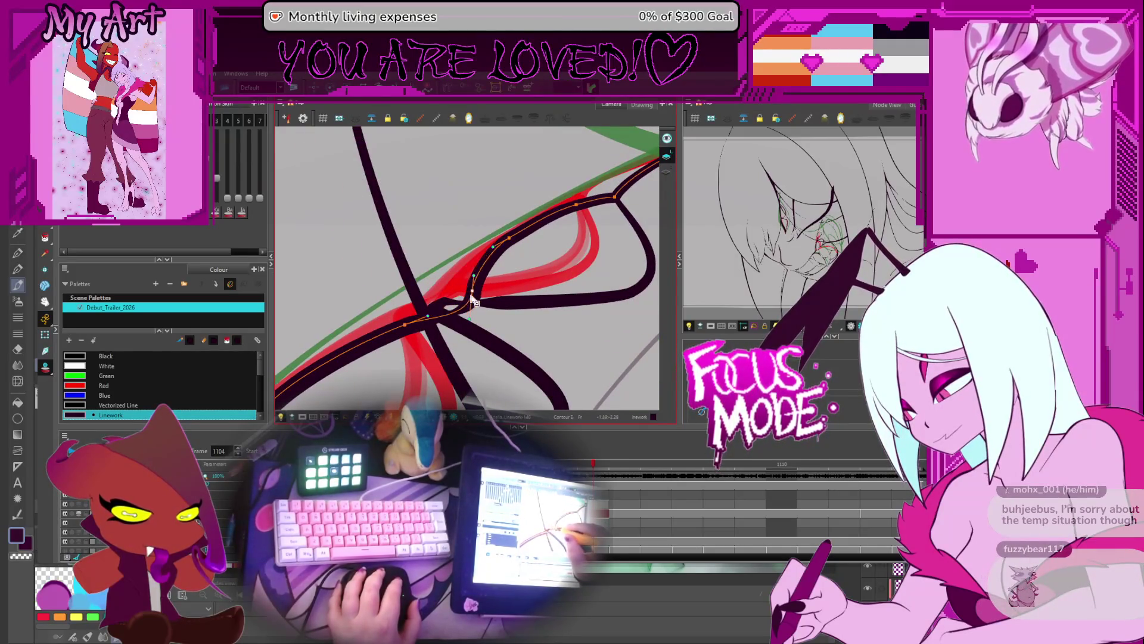
mouse_move(473, 301)
mouse_down()
mouse_move(471, 291)
mouse_move(465, 318)
mouse_move(517, 246)
mouse_up()
Bend the long diagonal stroke's contour upward toward the eye loop
click(495, 237)
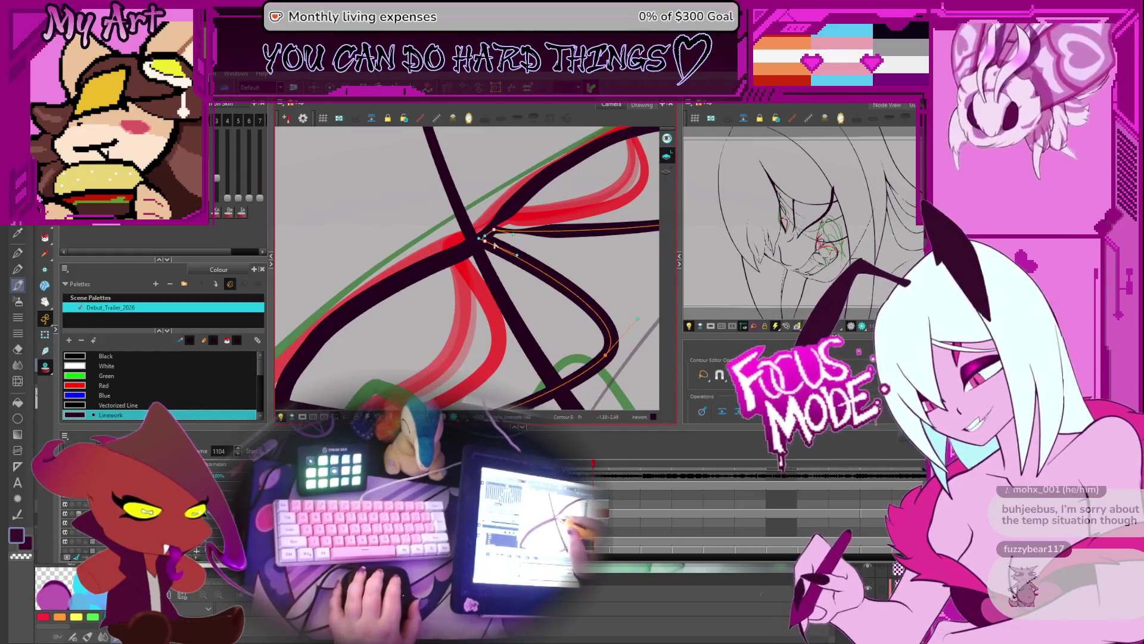
mouse_move(500, 252)
mouse_down()
mouse_move(475, 267)
mouse_move(488, 271)
mouse_up()
click(474, 238)
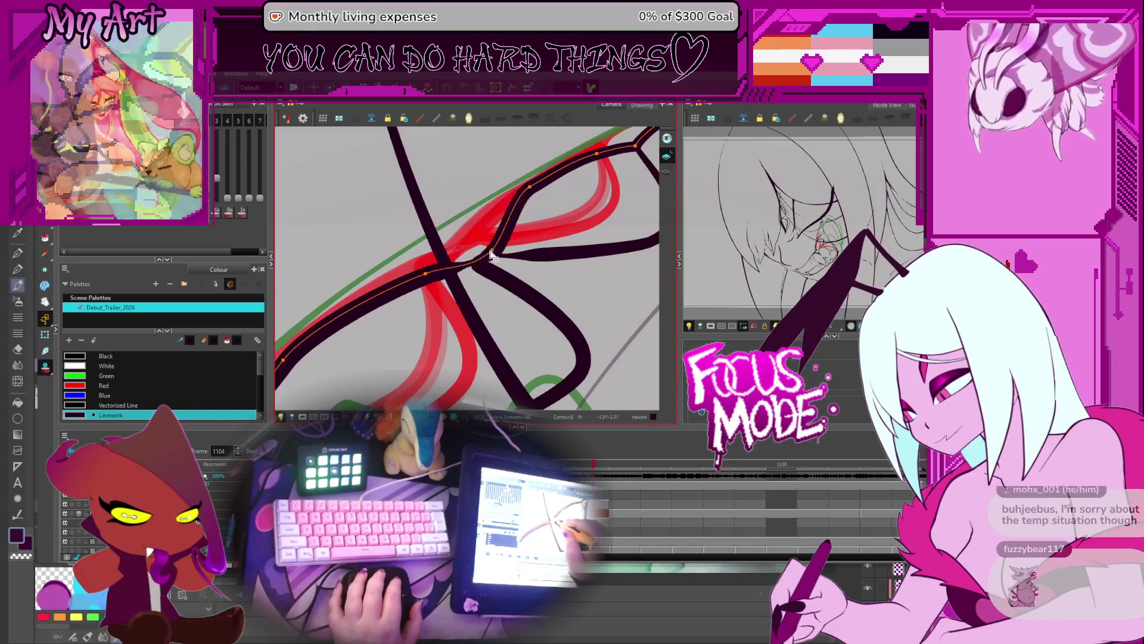
drag(488, 249, 502, 253)
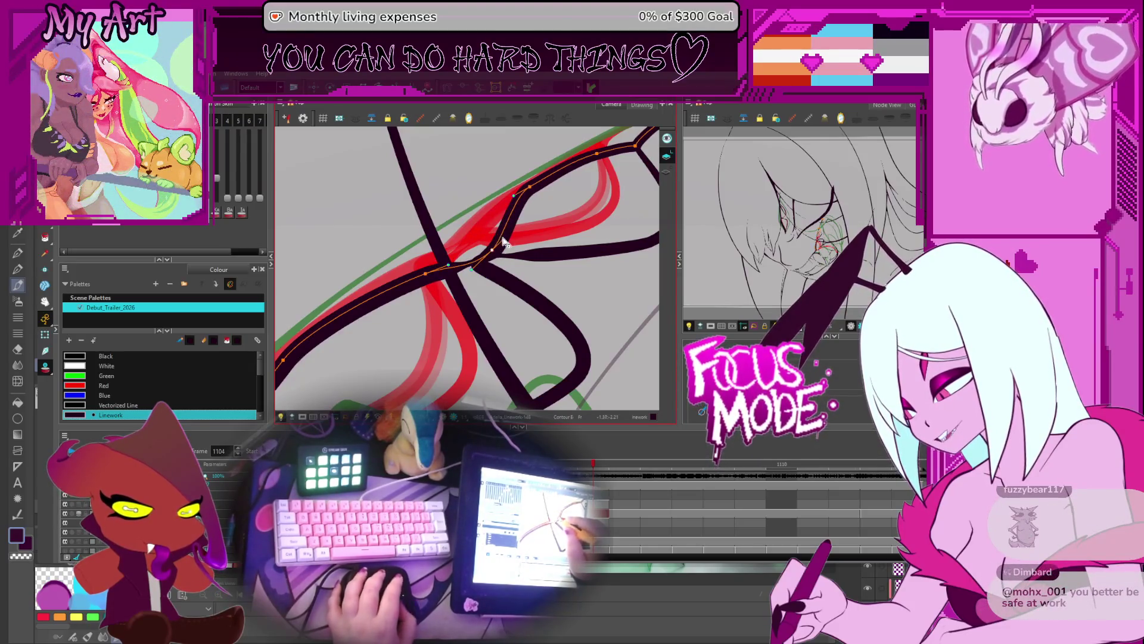
mouse_move(538, 158)
mouse_down()
mouse_move(478, 220)
mouse_move(547, 225)
mouse_up()
Adjust the loop stroke's point and tangent where it runs into the bottom curve
click(582, 212)
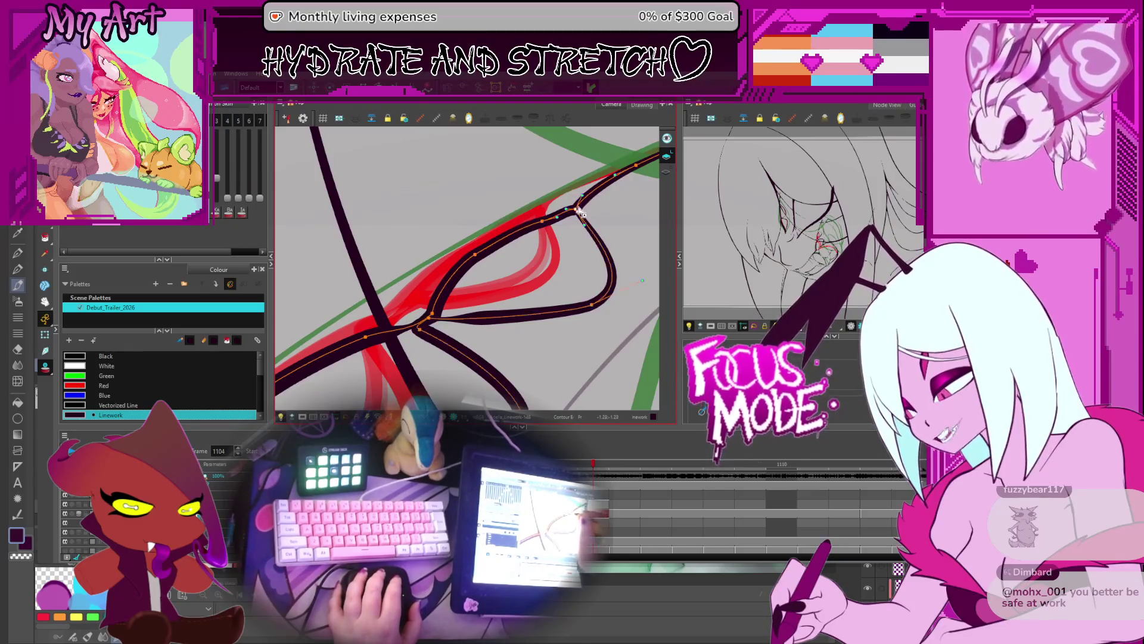
click(544, 224)
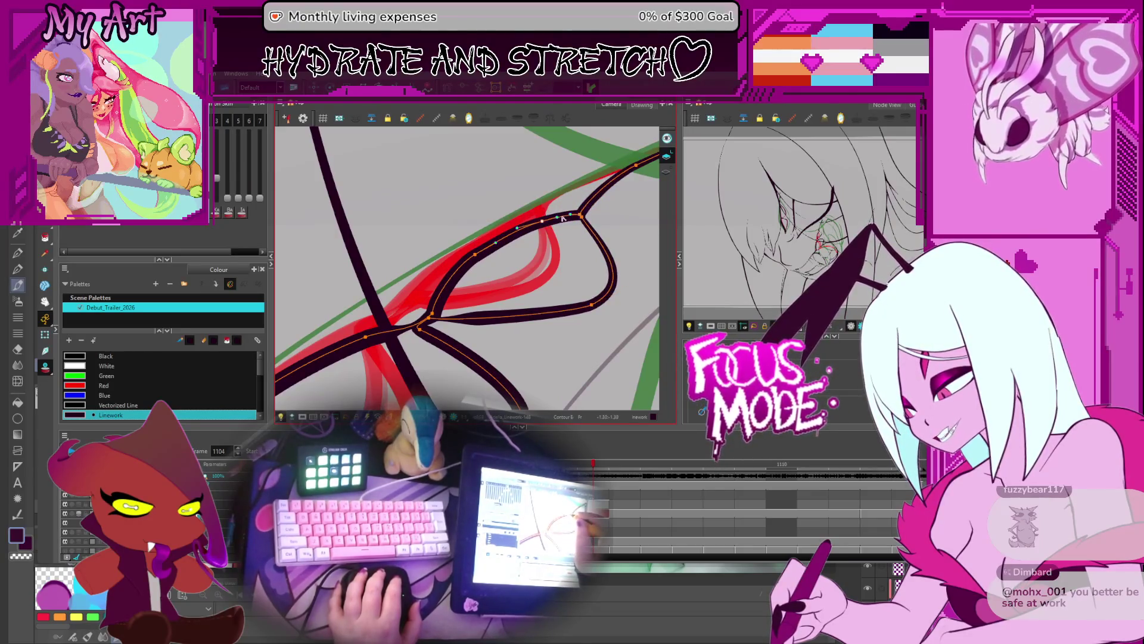
scroll(535, 240, left, 2)
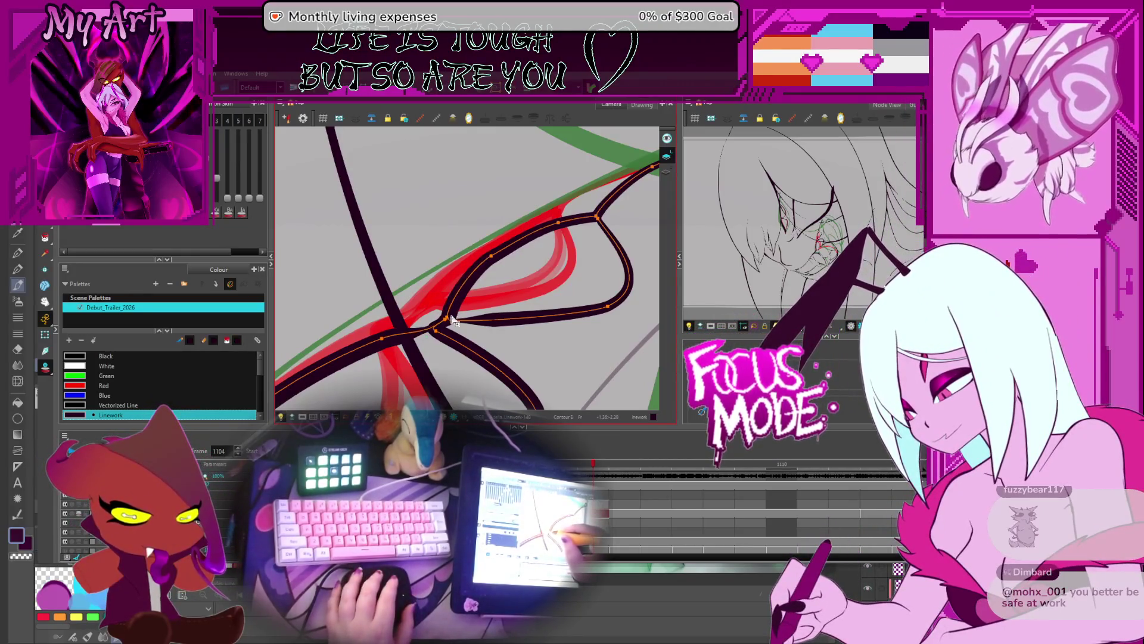
drag(451, 321, 480, 293)
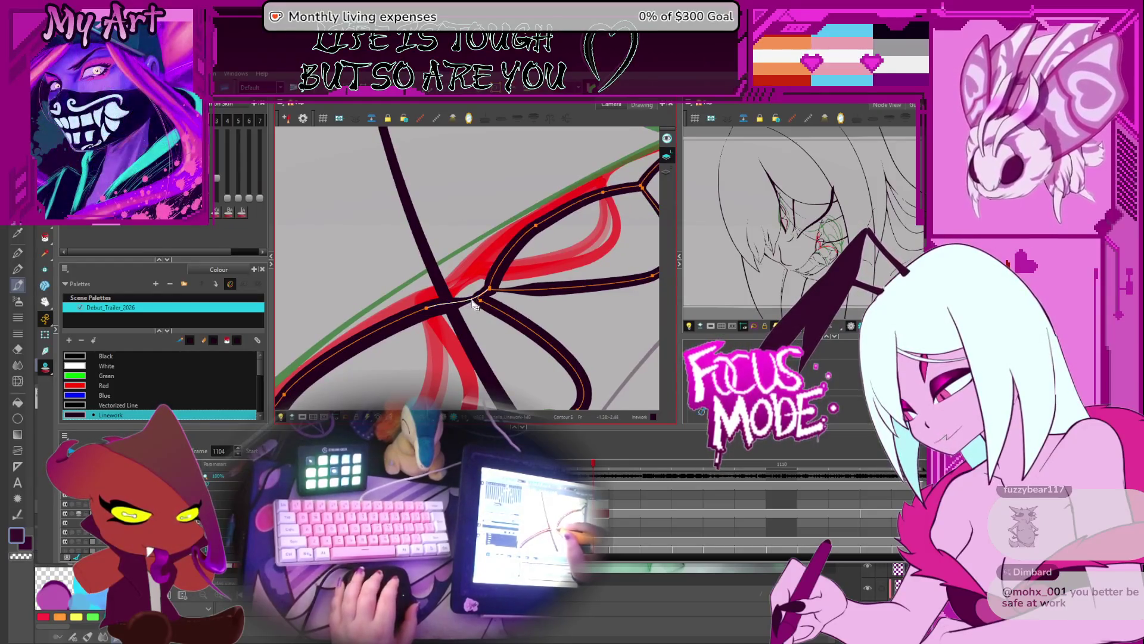
key(space)
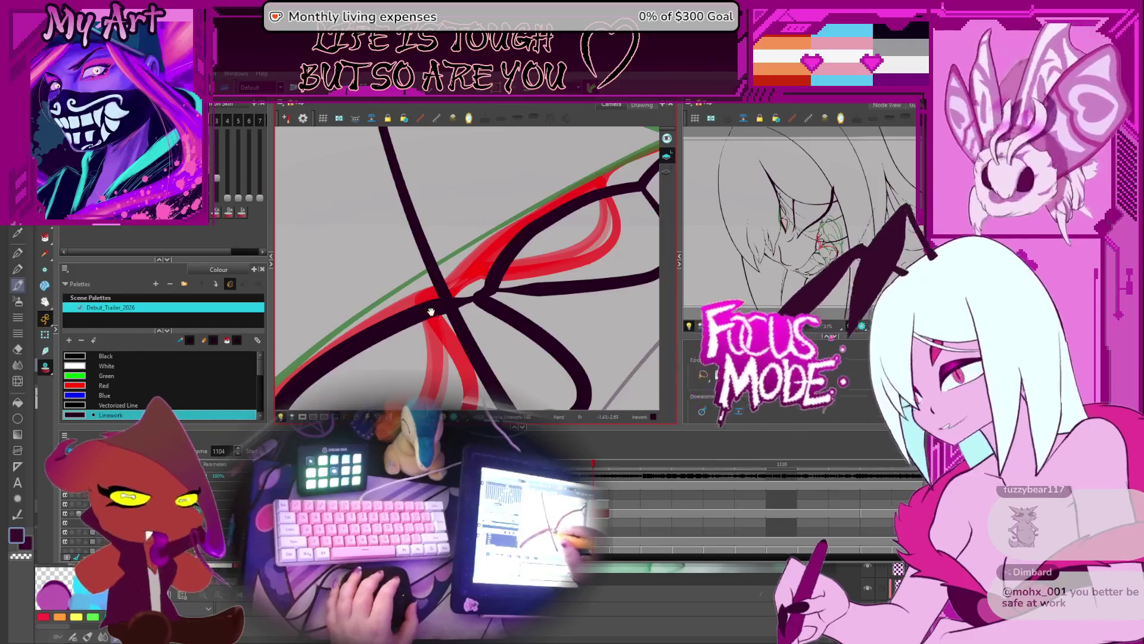
click(428, 316)
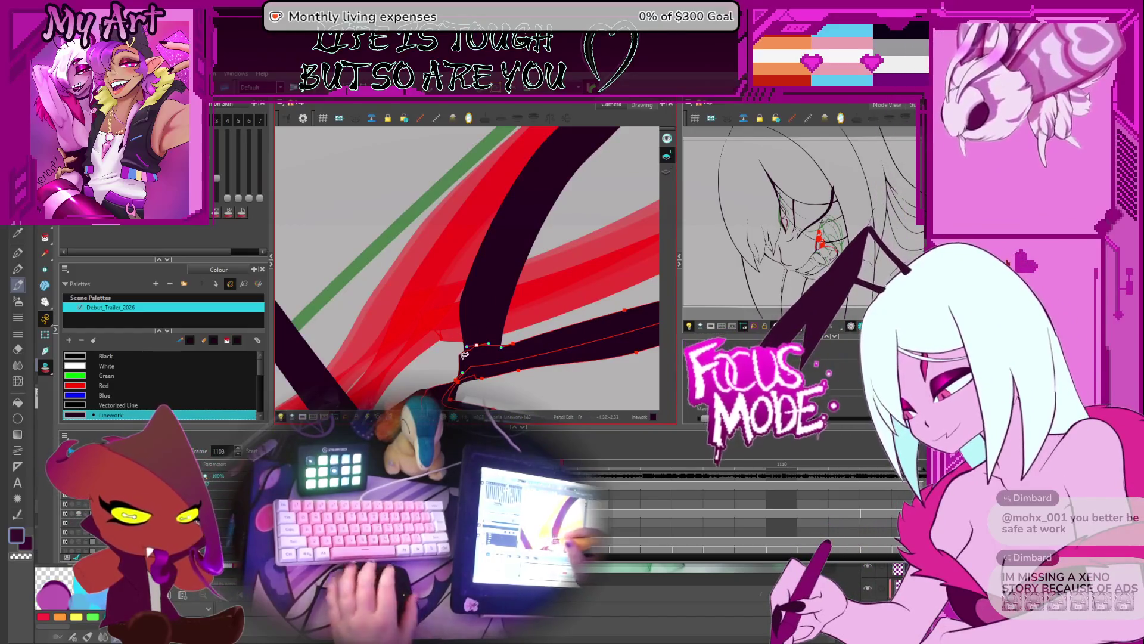
Nudge the Bezier handle at the pencil line's joint to smooth it, then zoom out to review
click(468, 354)
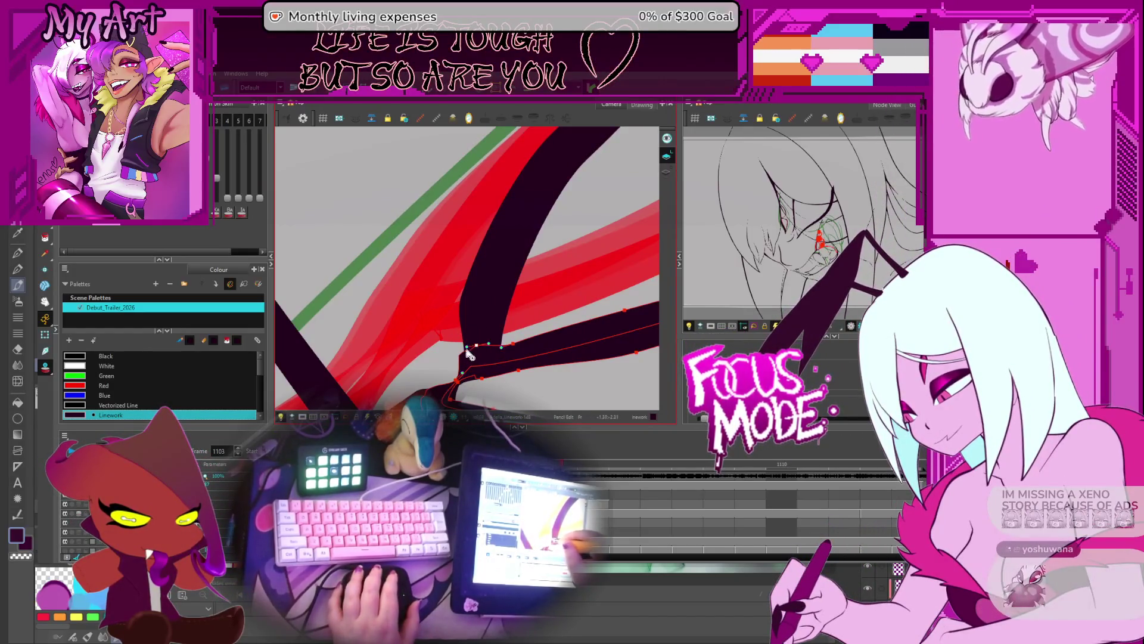
drag(467, 353, 471, 367)
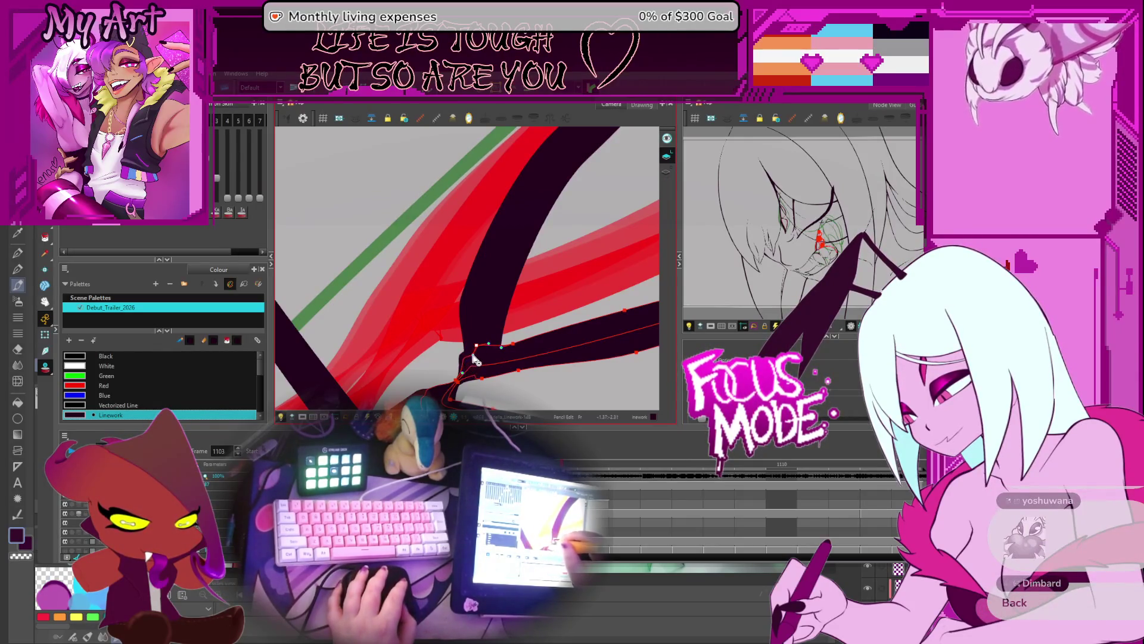
scroll(467, 373, down, 5)
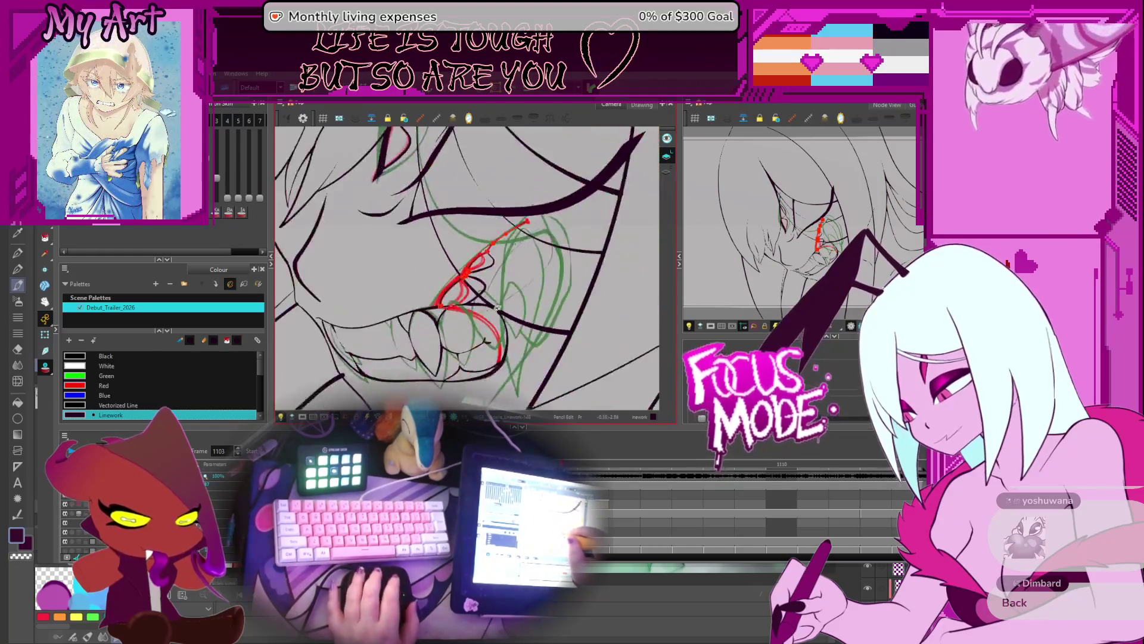
scroll(459, 358, up, 5)
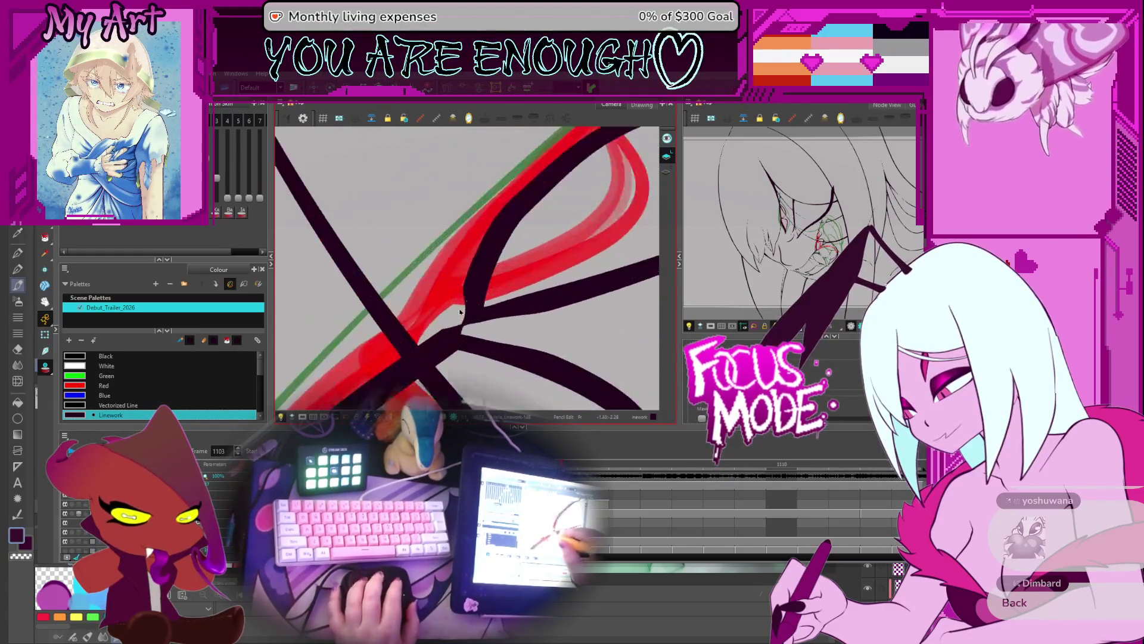
mouse_move(459, 355)
mouse_down()
mouse_move(530, 304)
mouse_move(516, 315)
mouse_up()
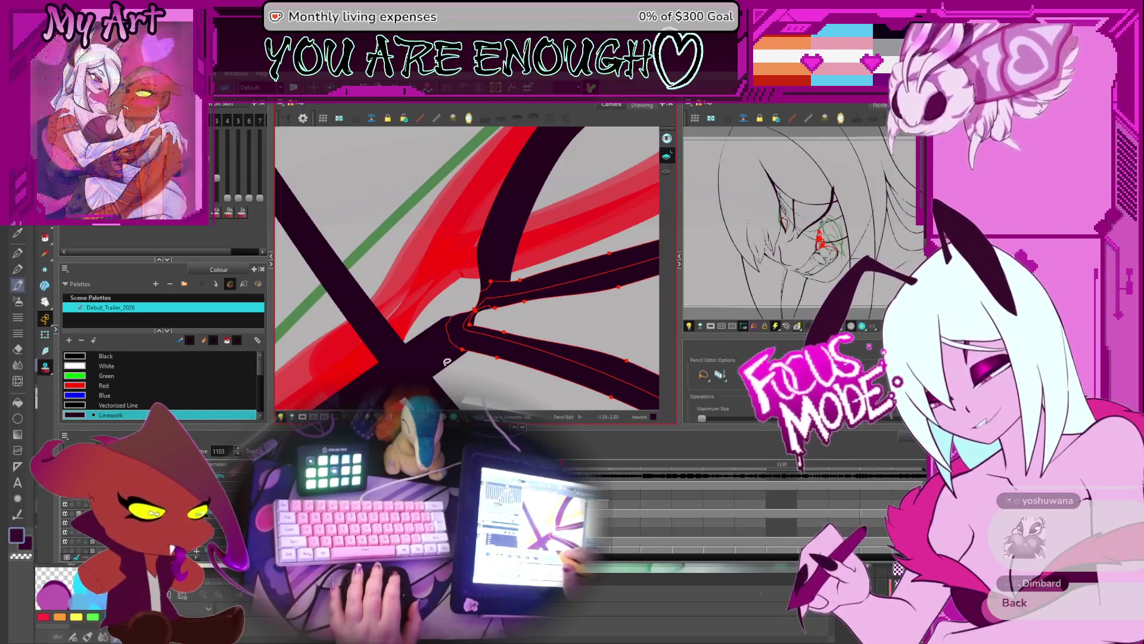
scroll(484, 323, up, 2)
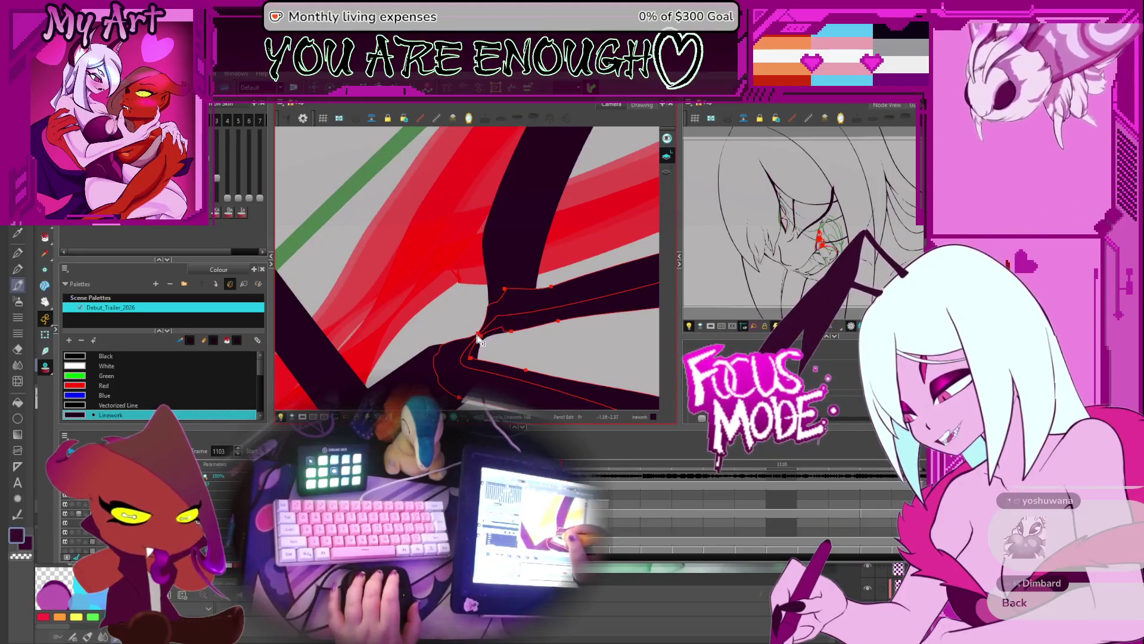
scroll(477, 339, up, 2)
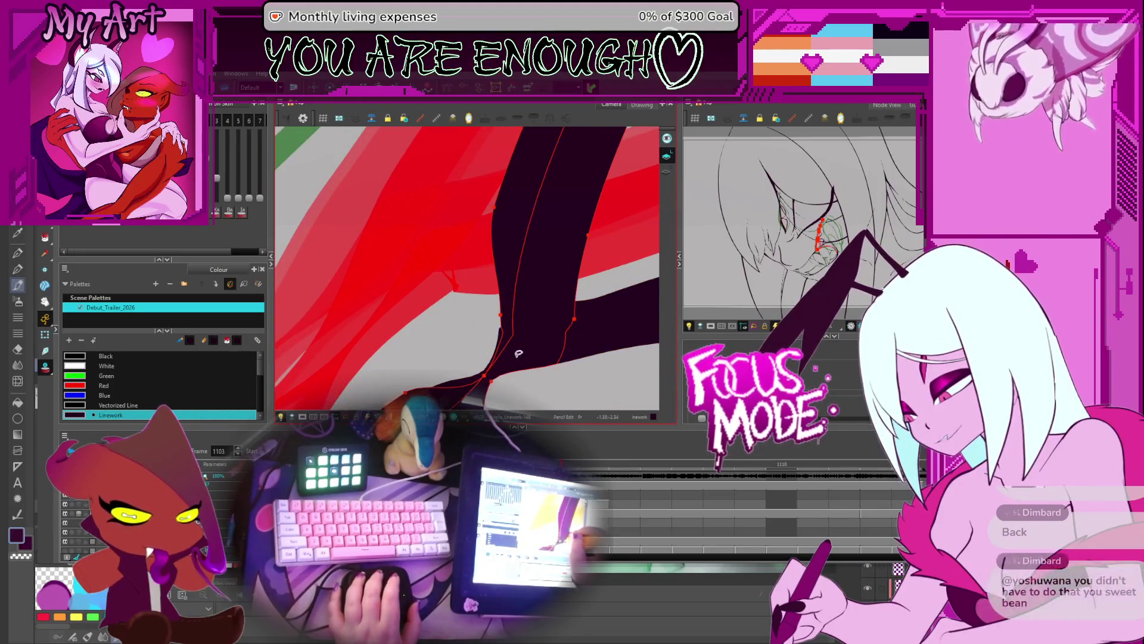
scroll(511, 328, up, 2)
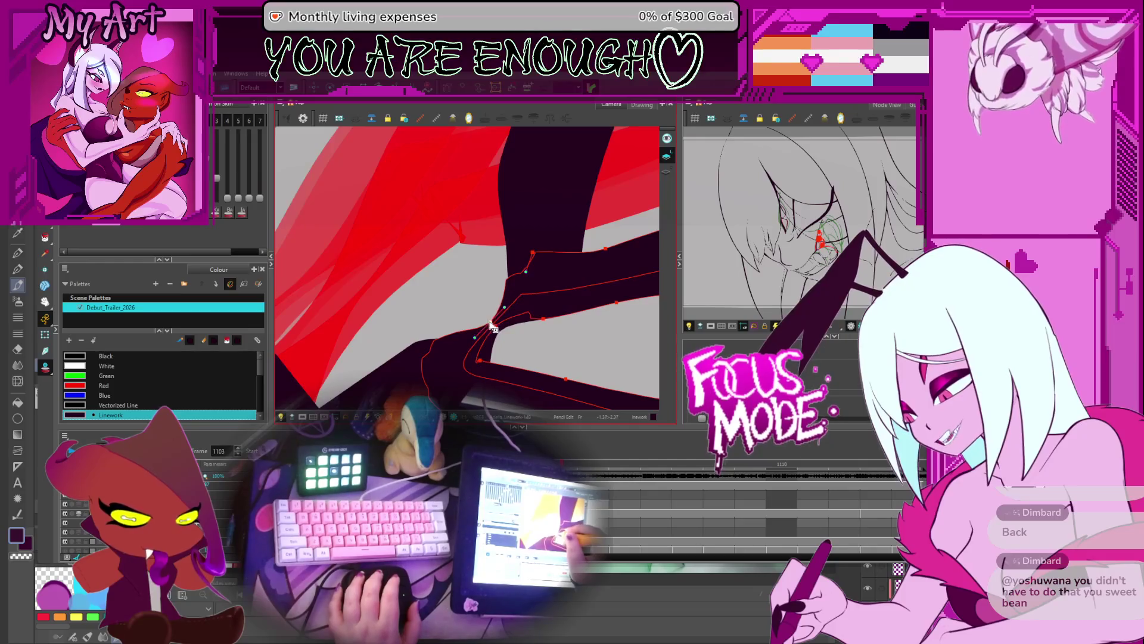
scroll(519, 256, down, 2)
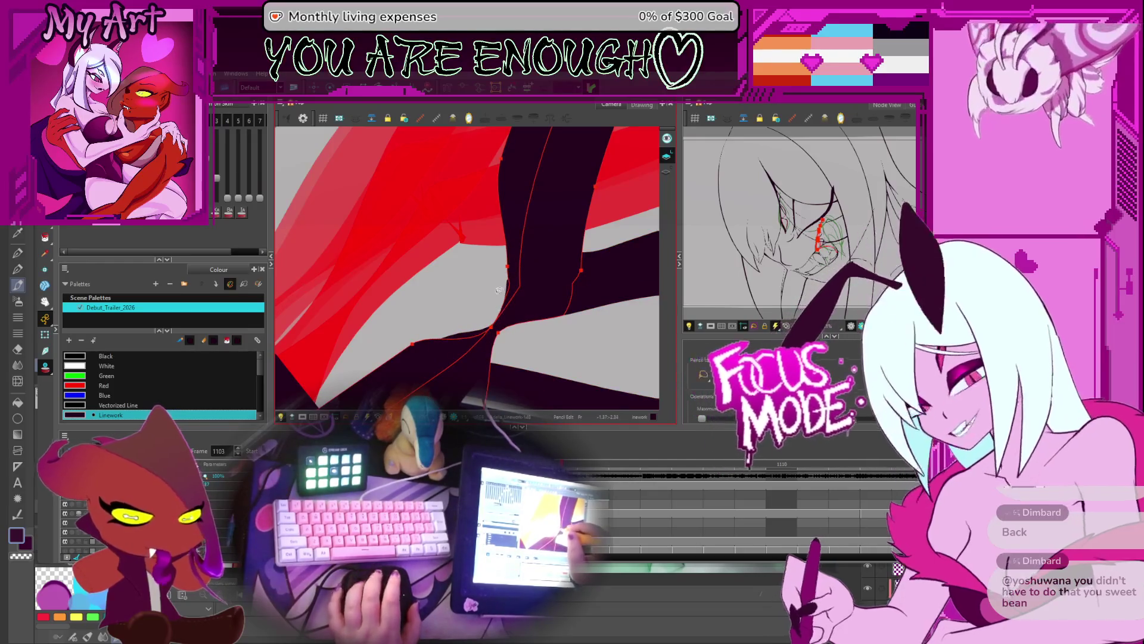
scroll(532, 304, down, 3)
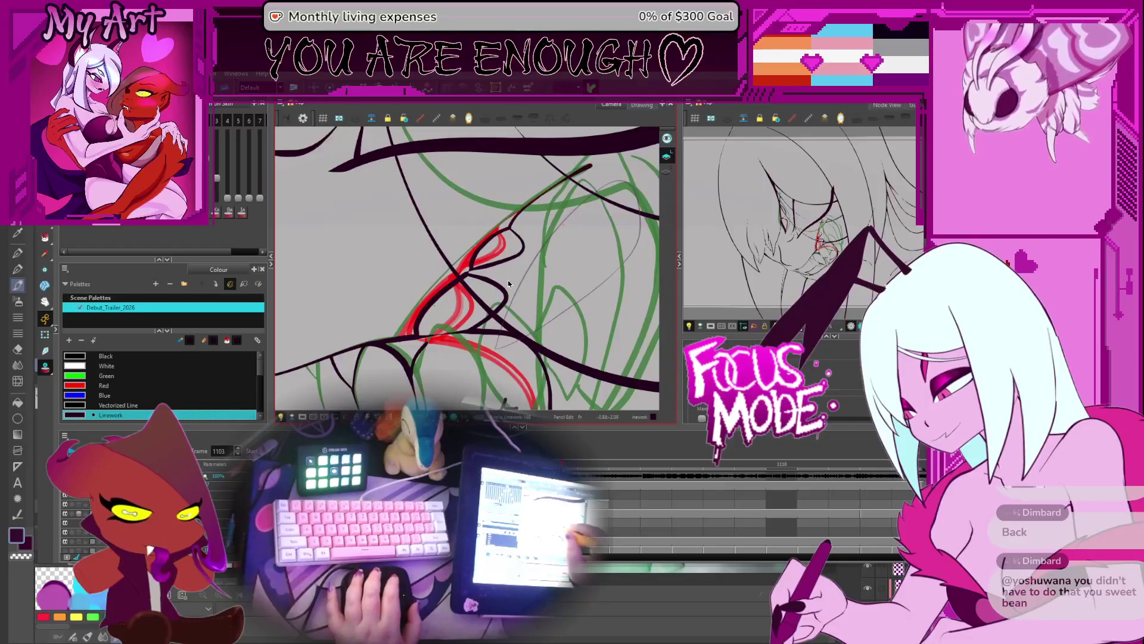
Step from frame 1105 back to 1101 to compare the fang drawings
scroll(500, 298, down, 3)
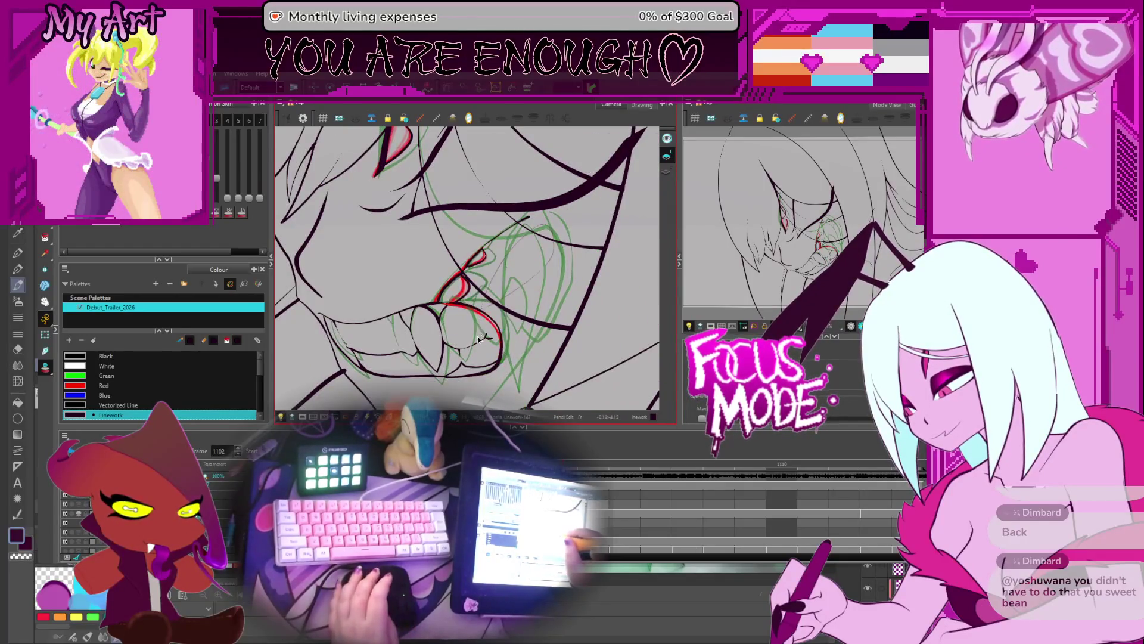
key(period)
key(period)
key(period)
key(comma)
key(comma)
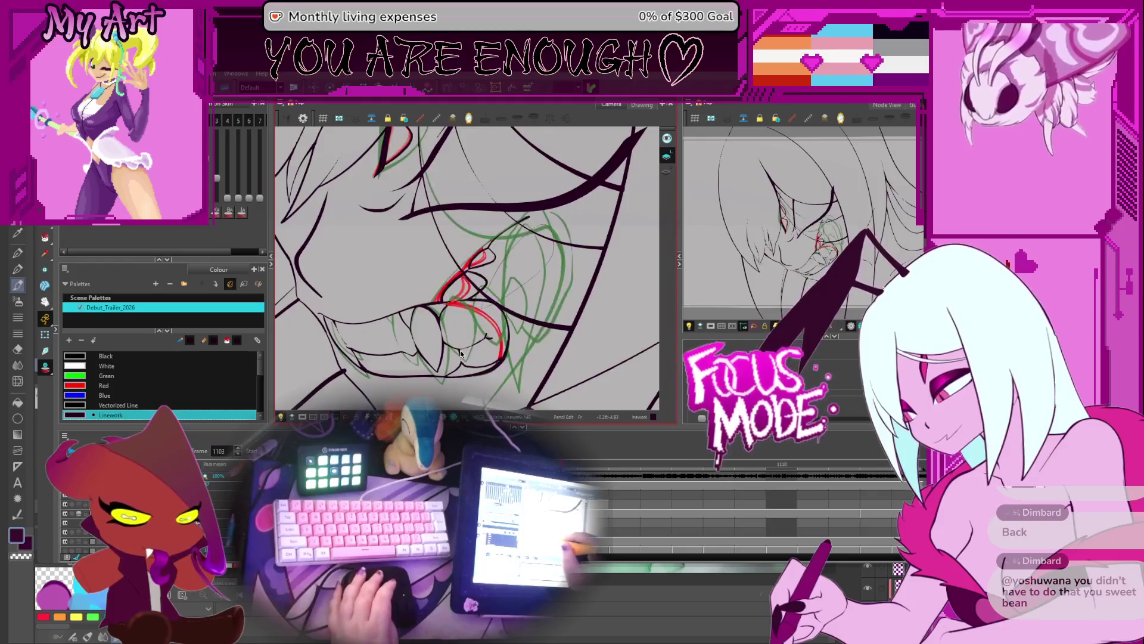
key(comma)
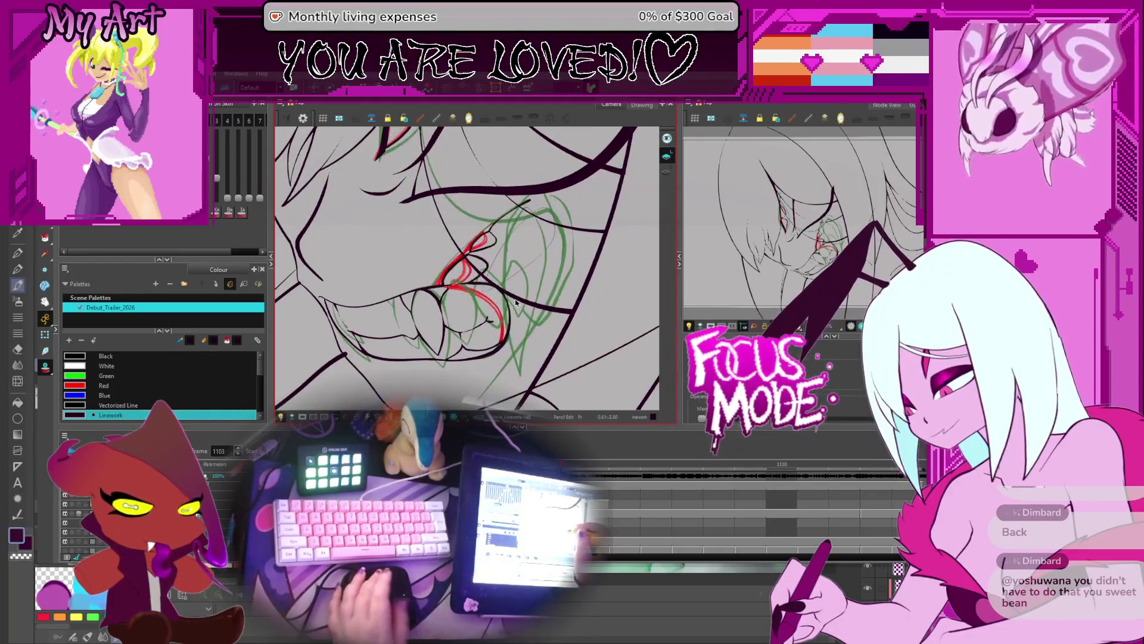
key(comma)
key(comma)
key(period)
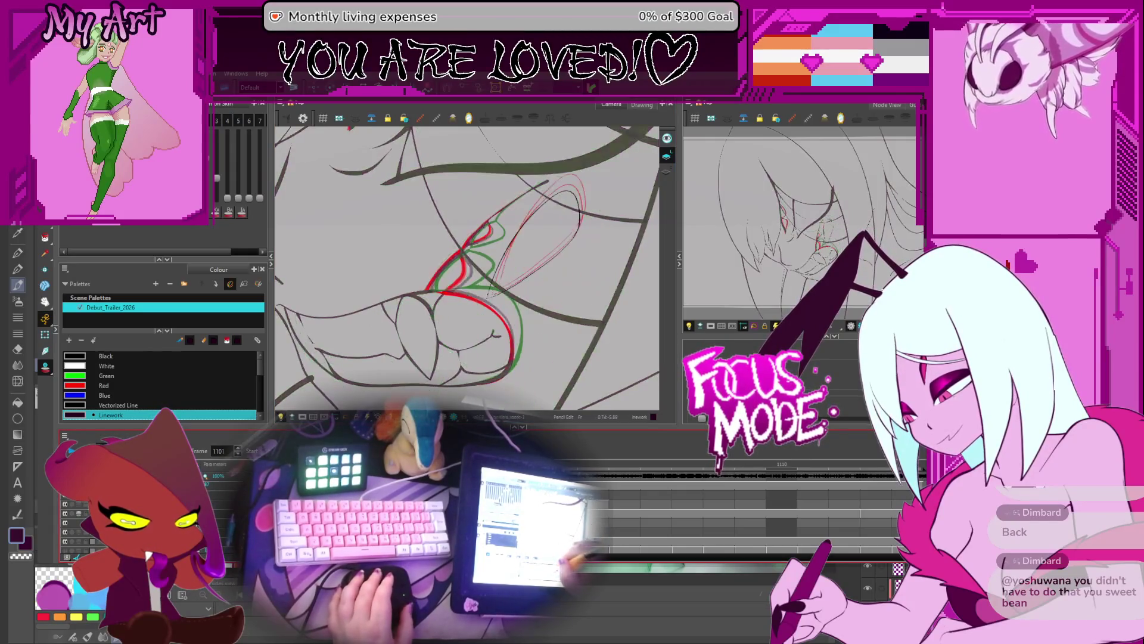
Select the tooth-2 drawing and its red loop strokes beside the fang
key(alt+s)
click(504, 249)
click(538, 274)
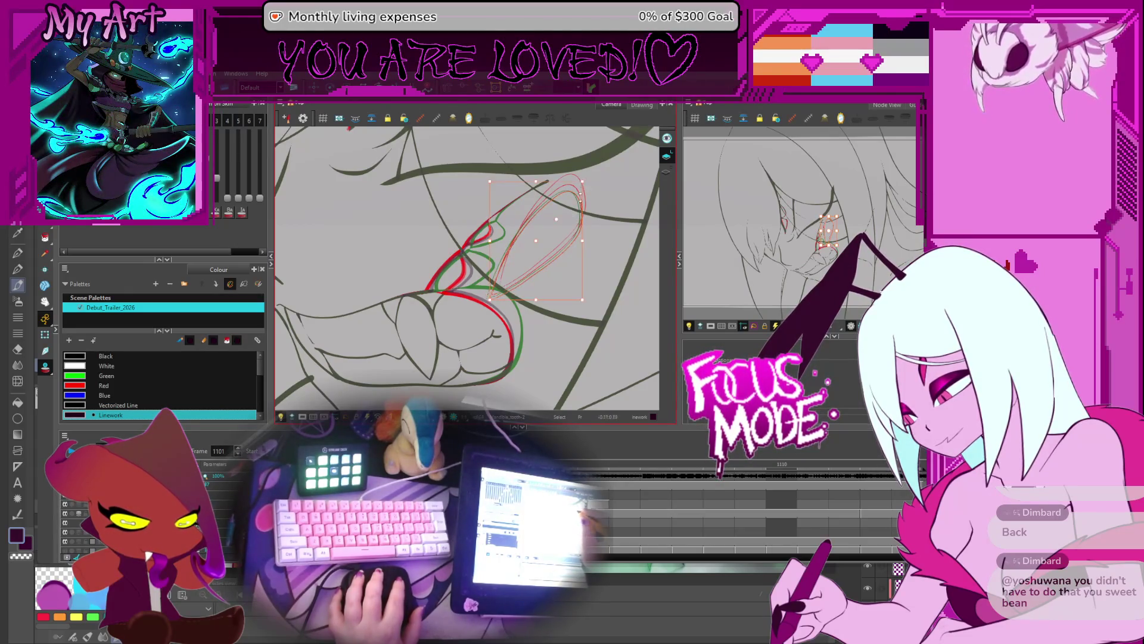
Reshape the loop strokes beside the fang and nudge them slightly right and down
key(period)
key(period)
key(period)
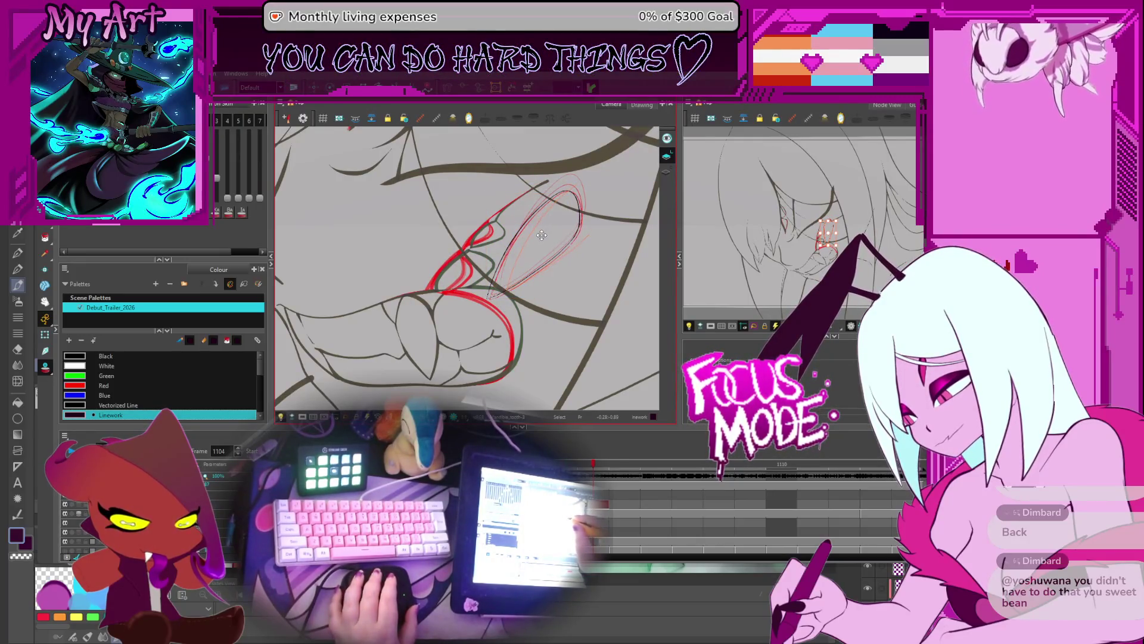
key(comma)
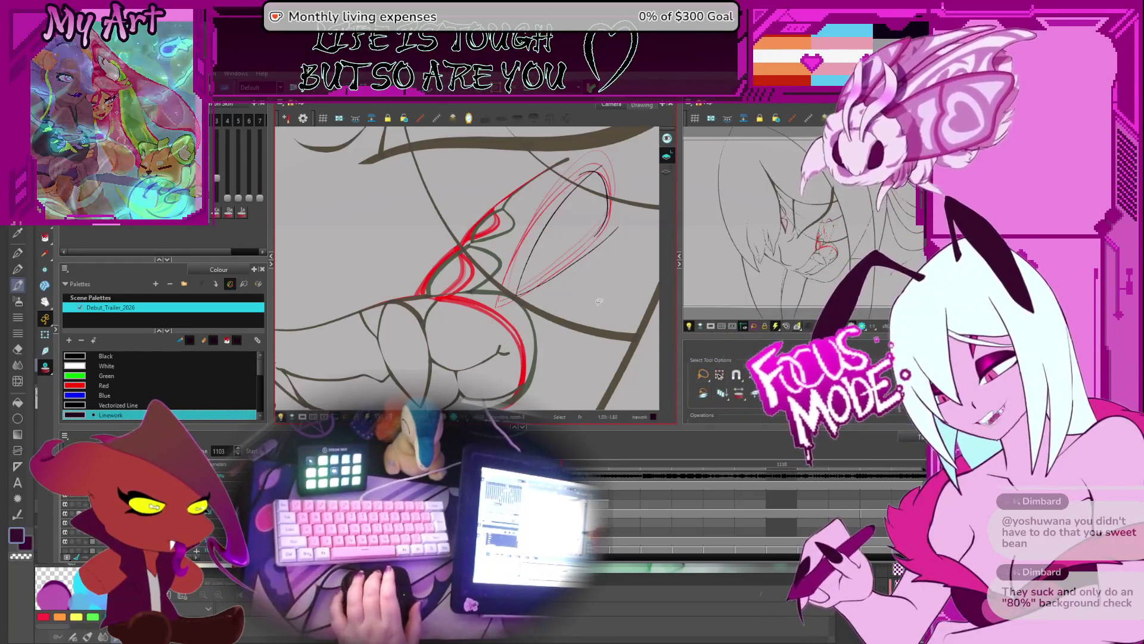
scroll(572, 289, down, 3)
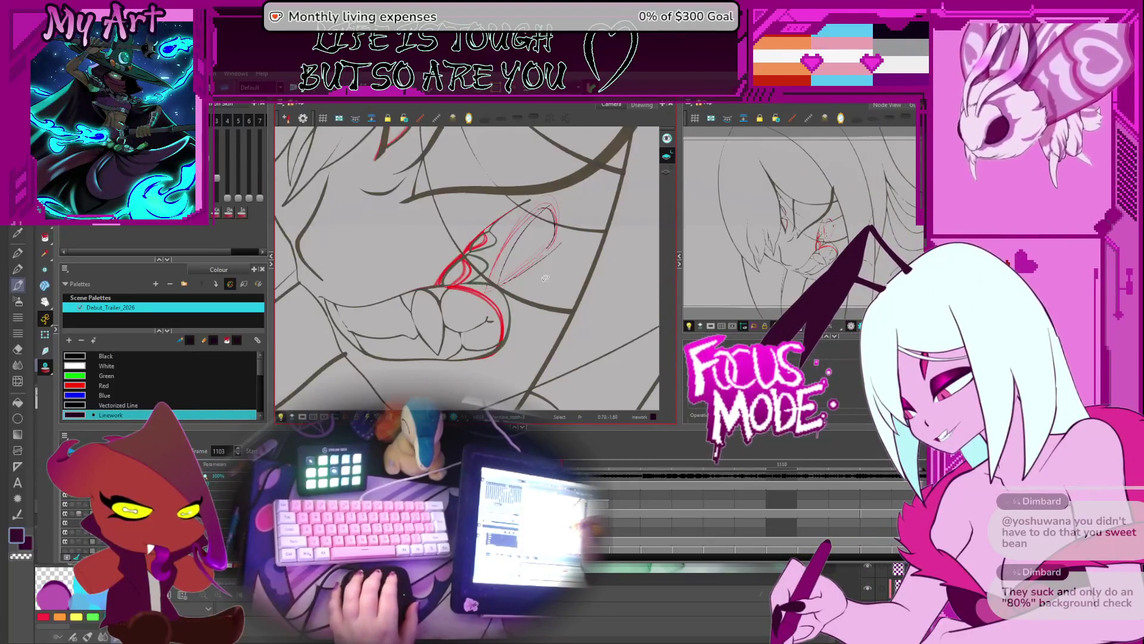
scroll(572, 239, up, 4)
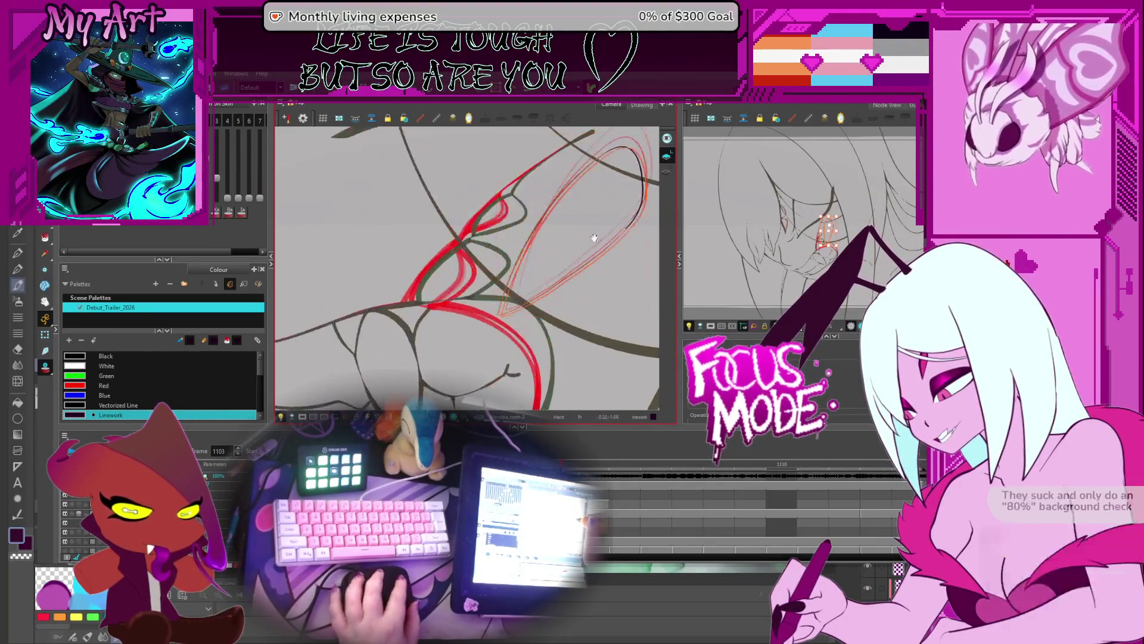
key(ctrl+z)
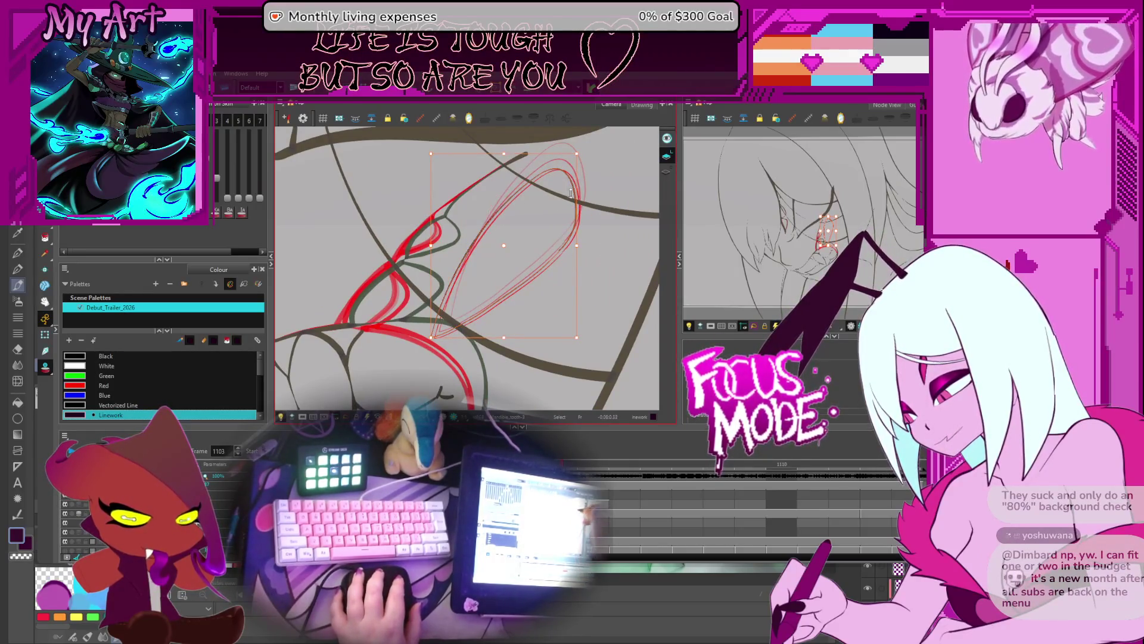
click(540, 212)
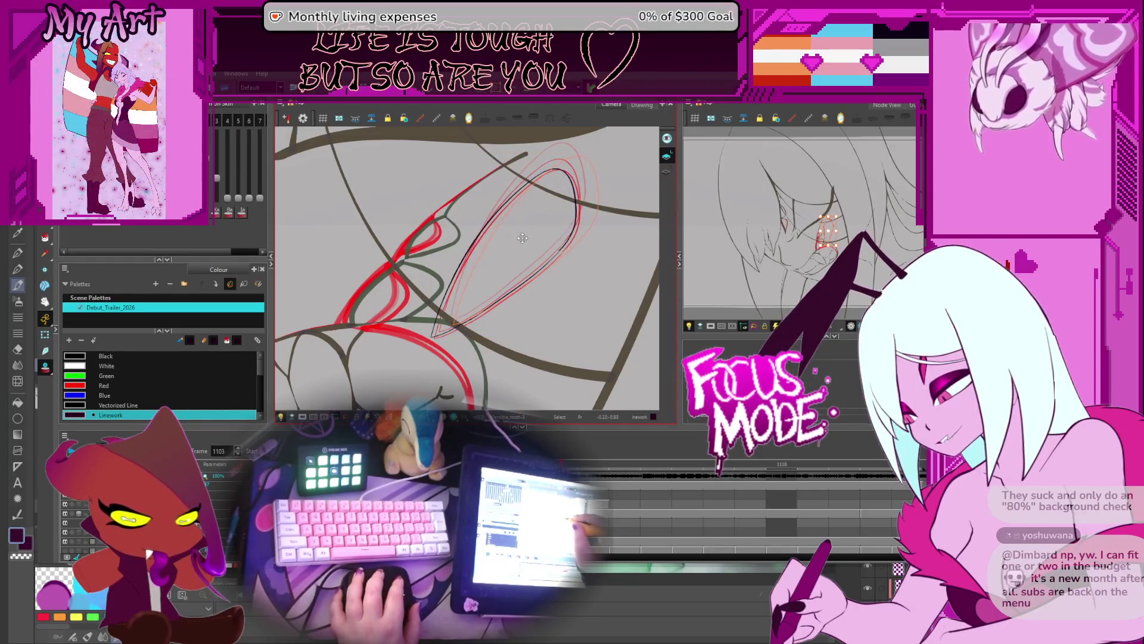
click(525, 237)
drag(537, 241, 538, 242)
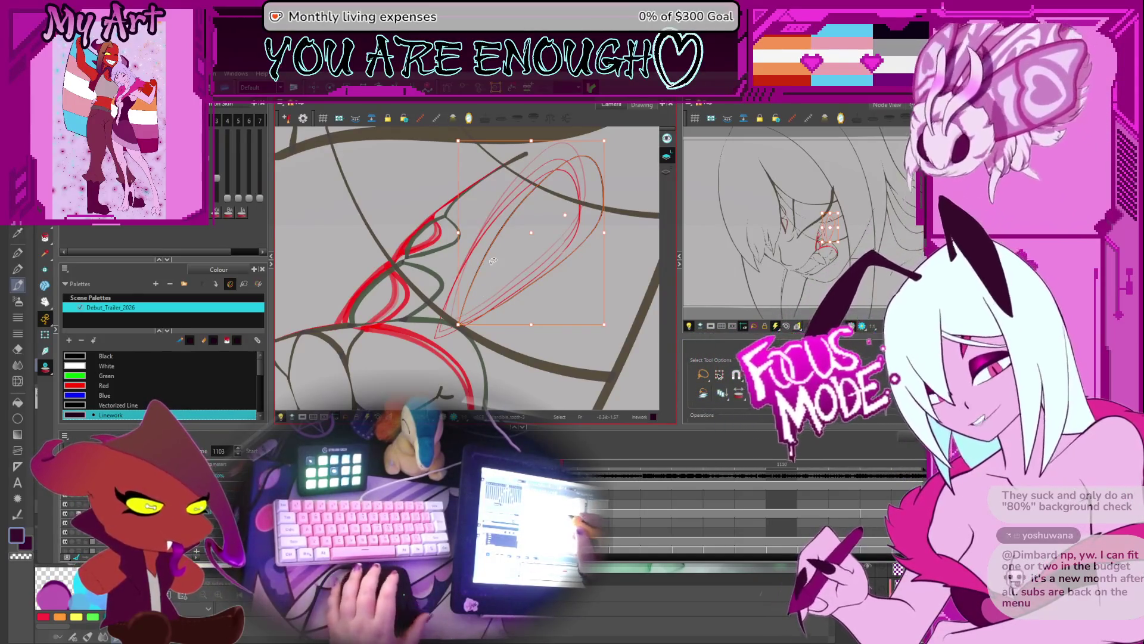
Check the loops across frames 1098, 1101 and 1104
key(comma)
key(comma)
key(comma)
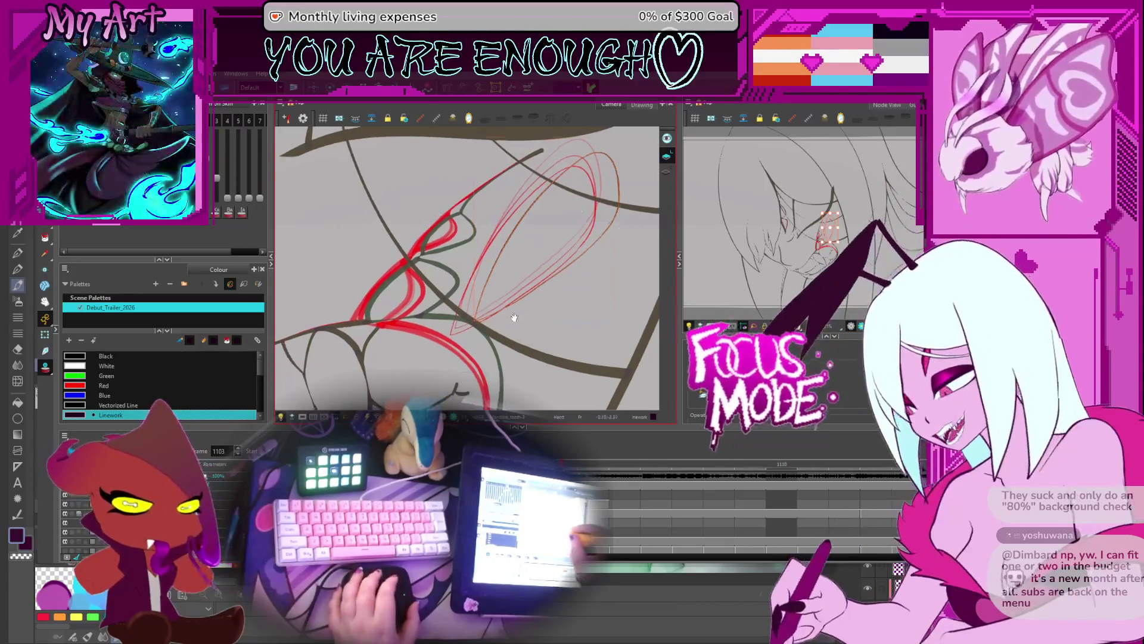
key(period)
key(period)
key(period)
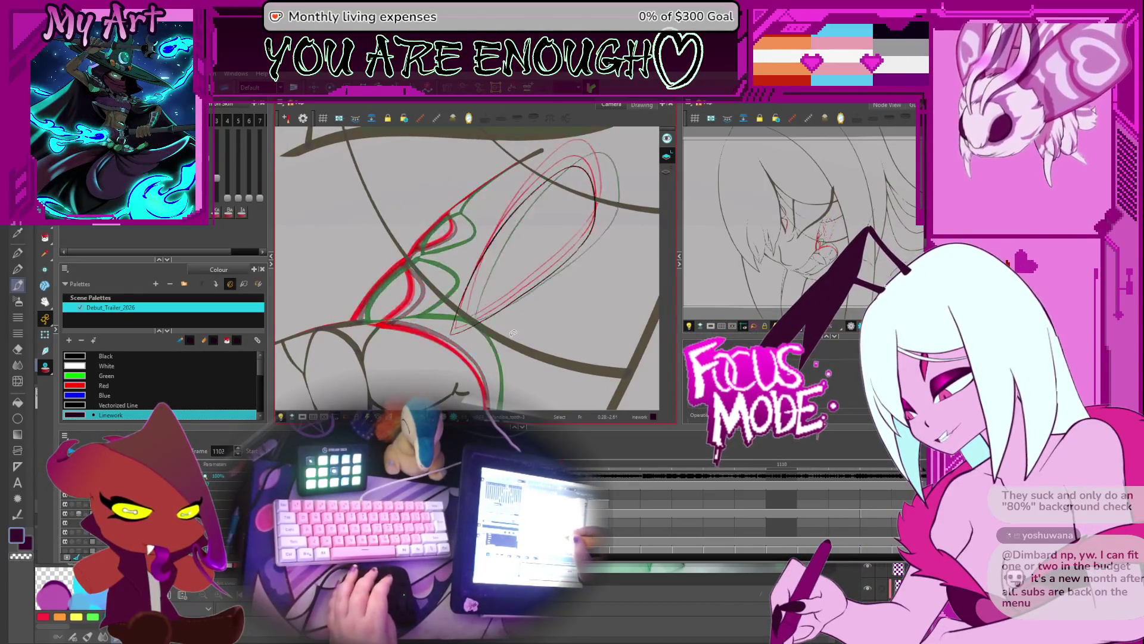
key(period)
key(period)
key(period)
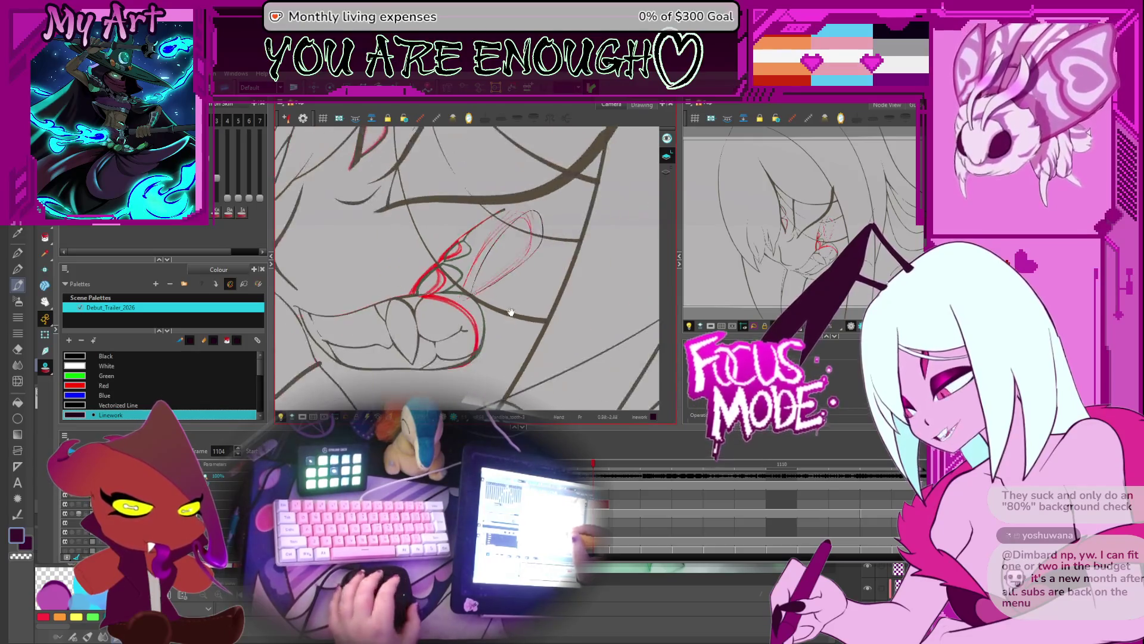
key(comma)
key(comma)
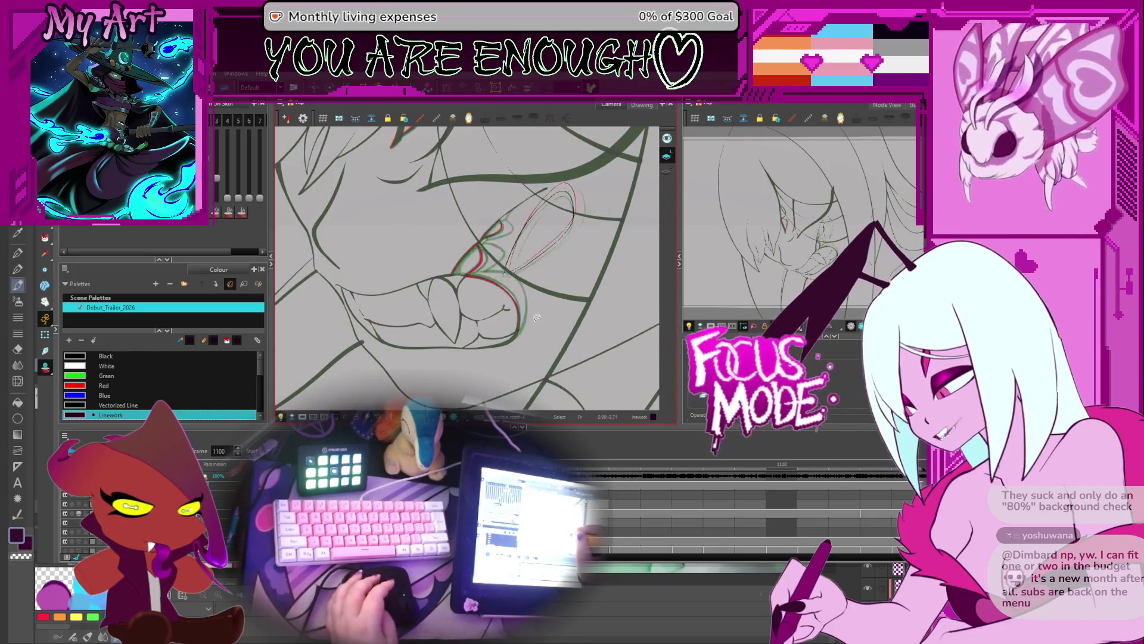
key(period)
key(period)
key(period)
key(comma)
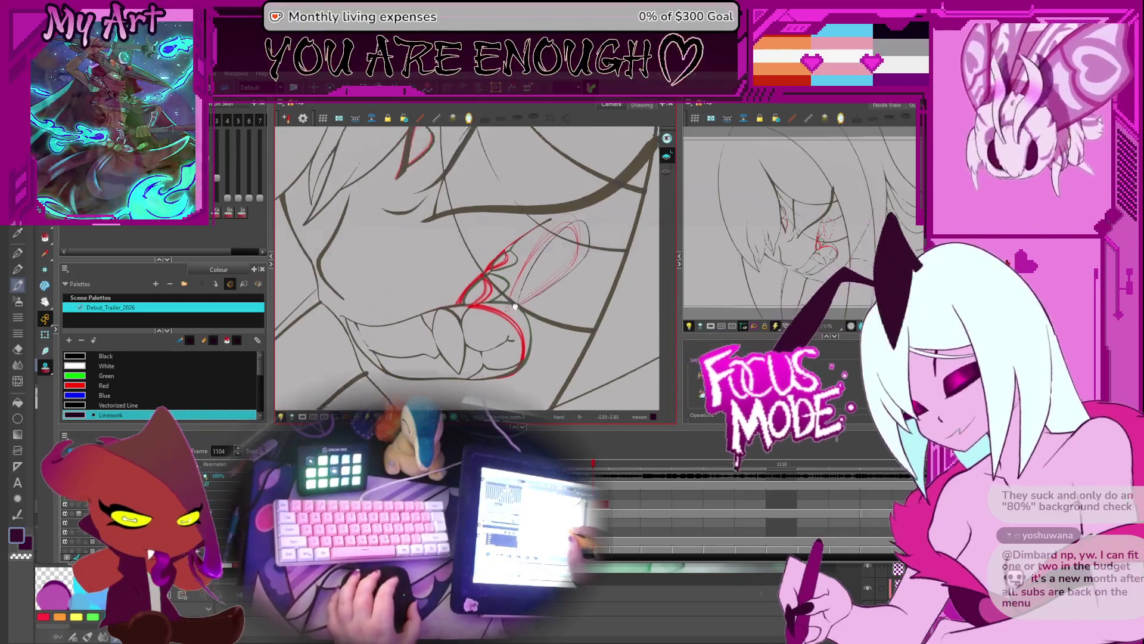
drag(502, 335, 515, 364)
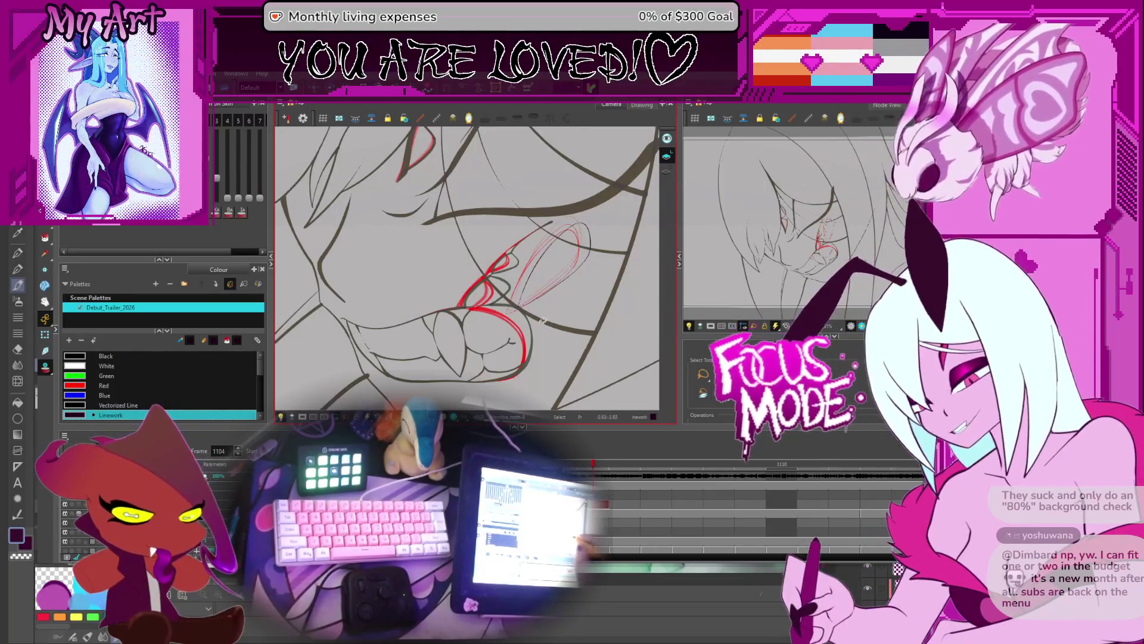
key(period)
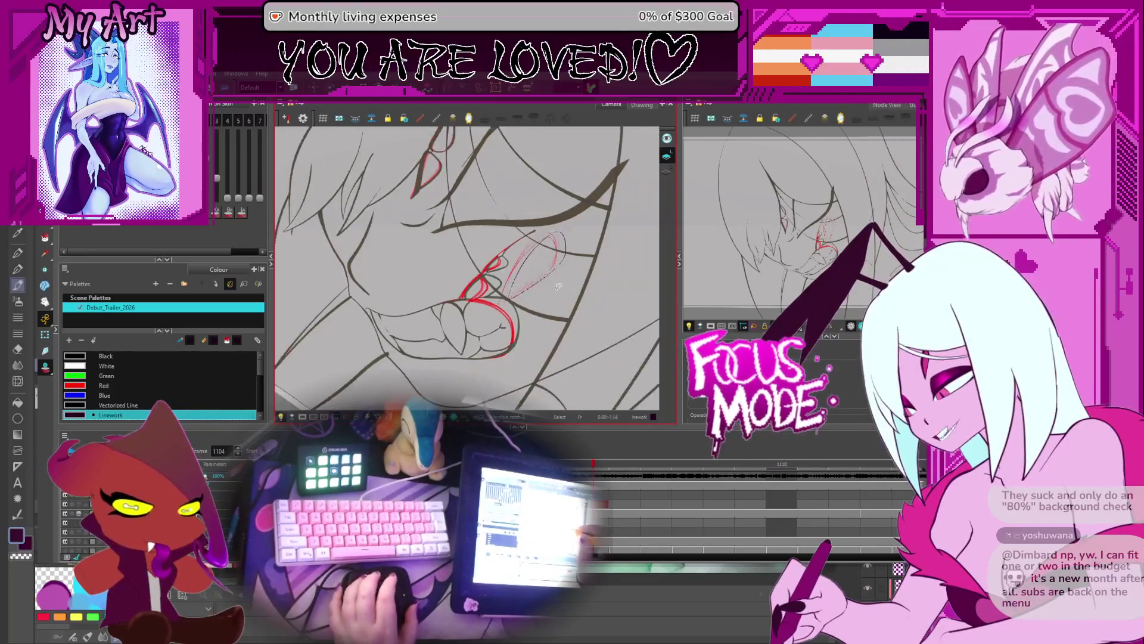
key(comma)
key(comma)
key(comma)
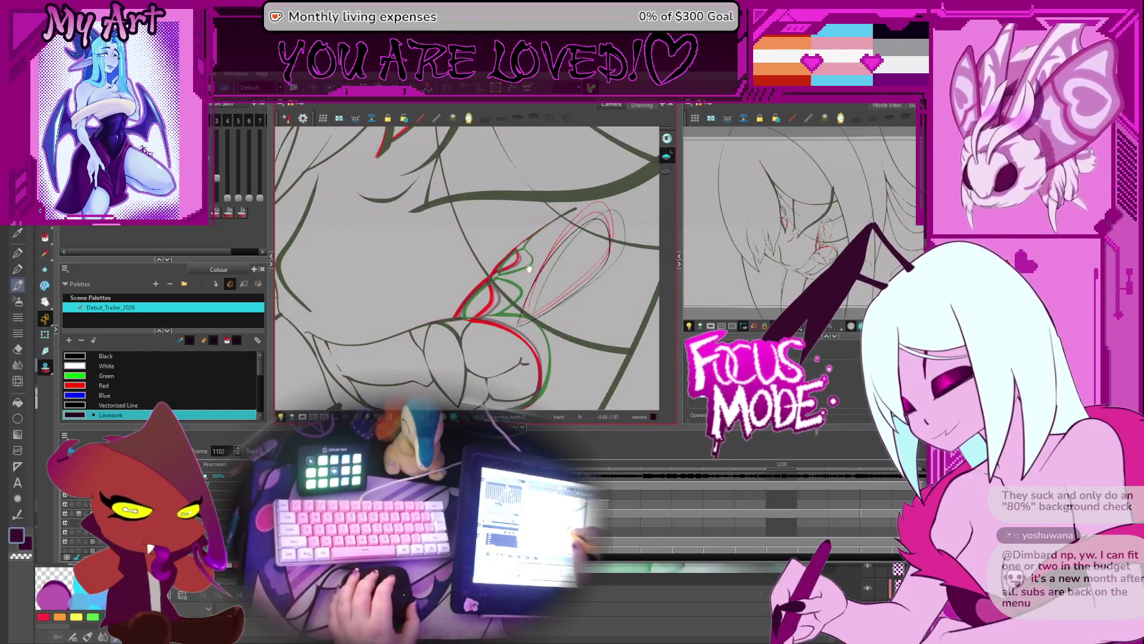
drag(529, 269, 560, 344)
key(period)
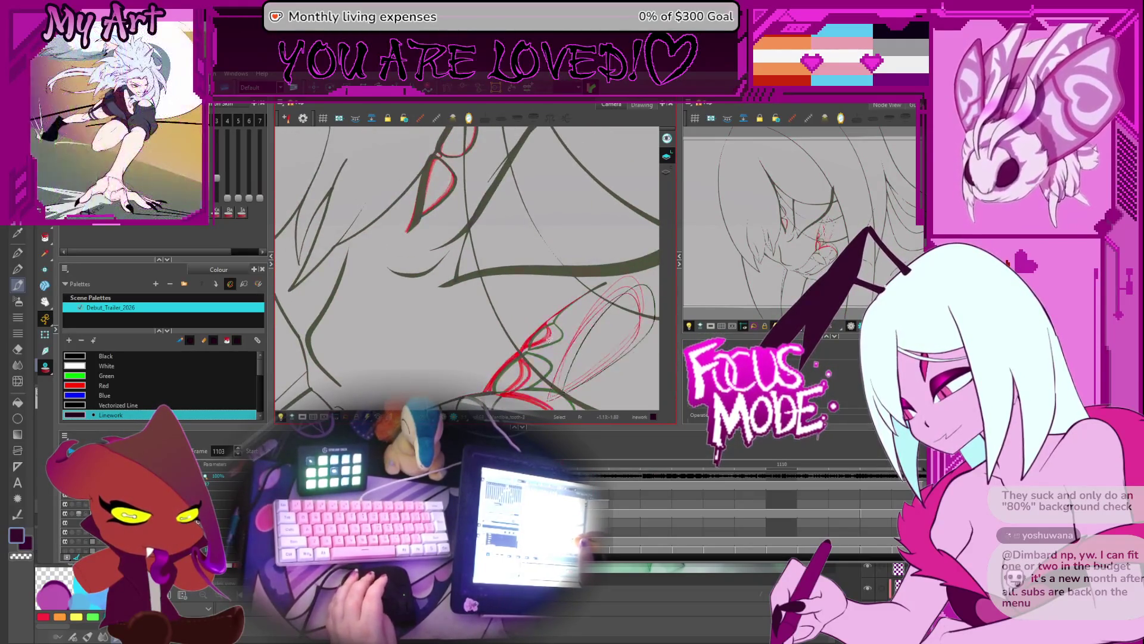
Bring the eye linework into view and flip between frames 1101–1103
drag(521, 229, 544, 285)
scroll(471, 273, up, 3)
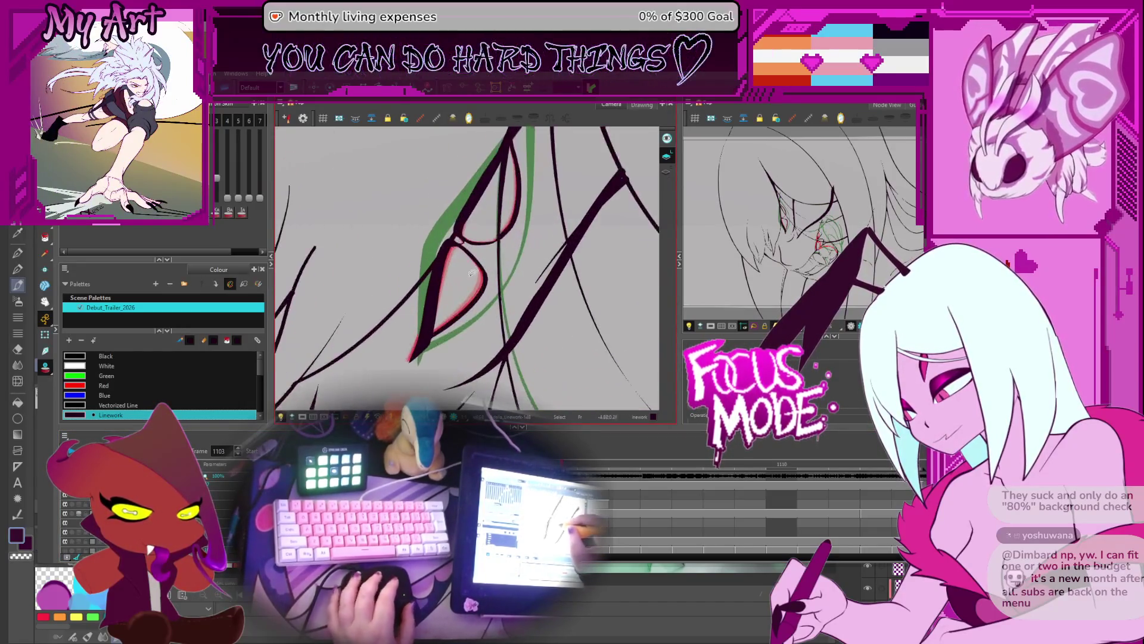
key(comma)
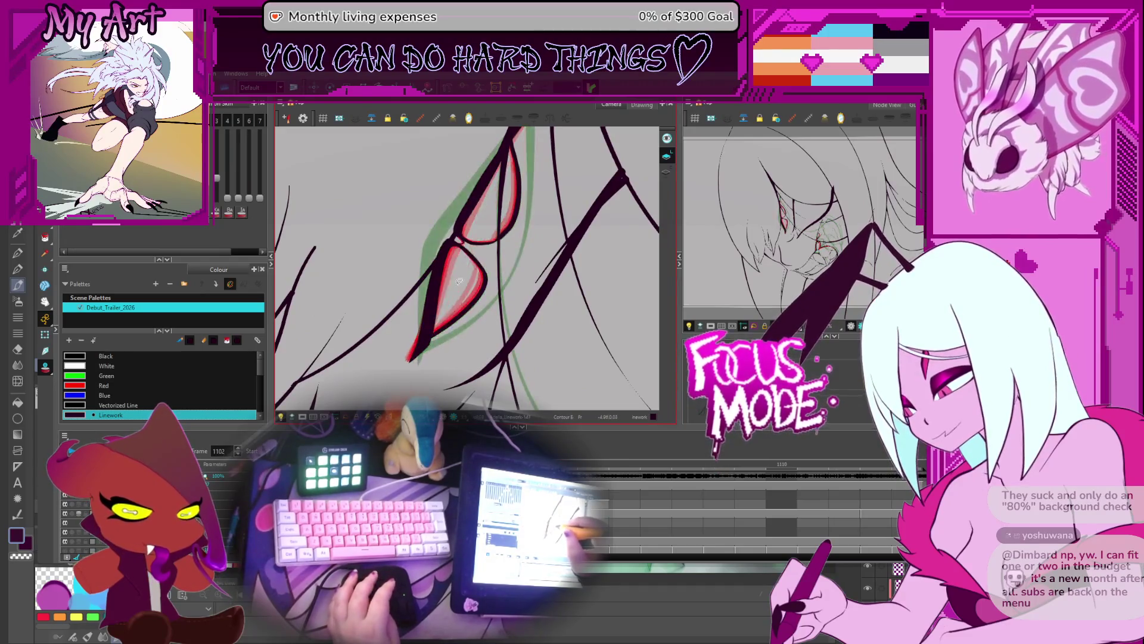
key(comma)
key(period)
key(comma)
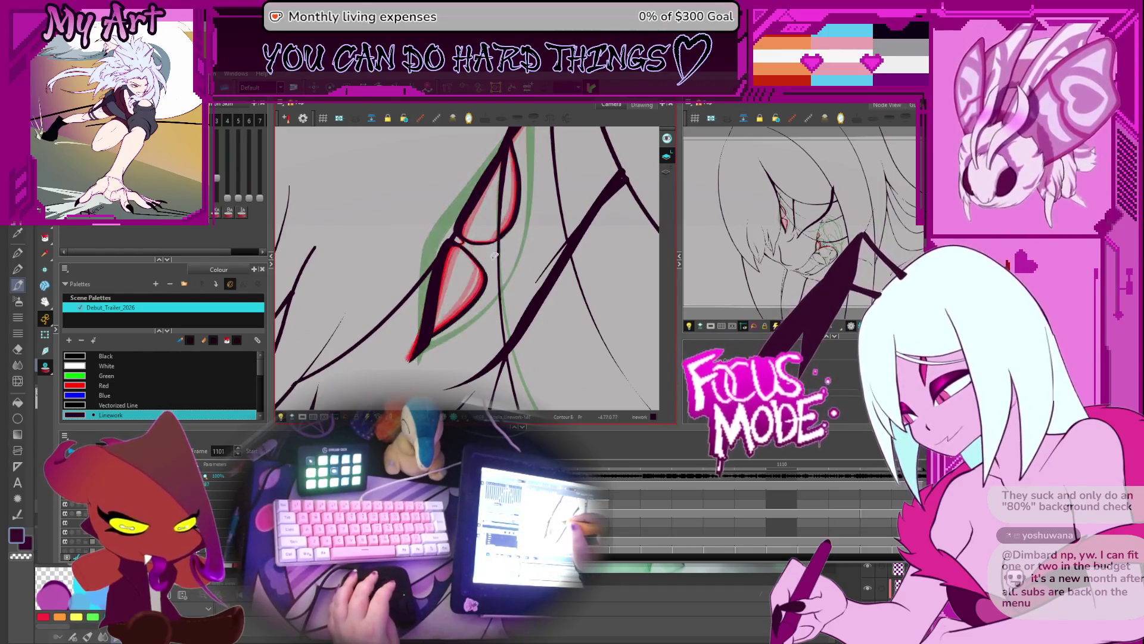
key(period)
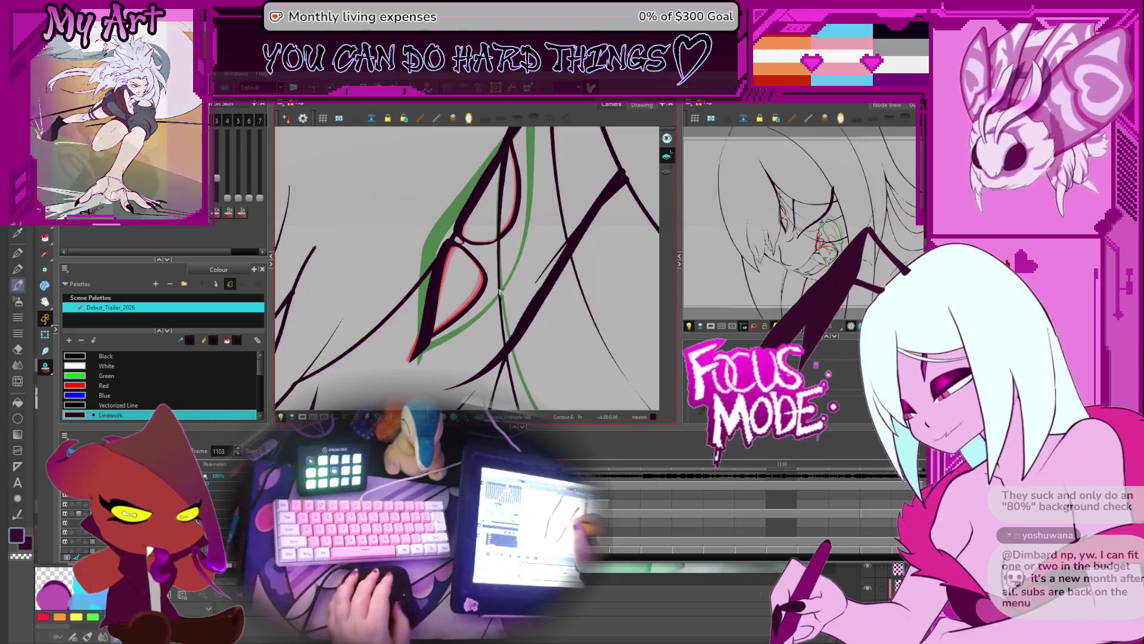
Pan across the eye and select the upper eyelid contour
drag(453, 322, 486, 304)
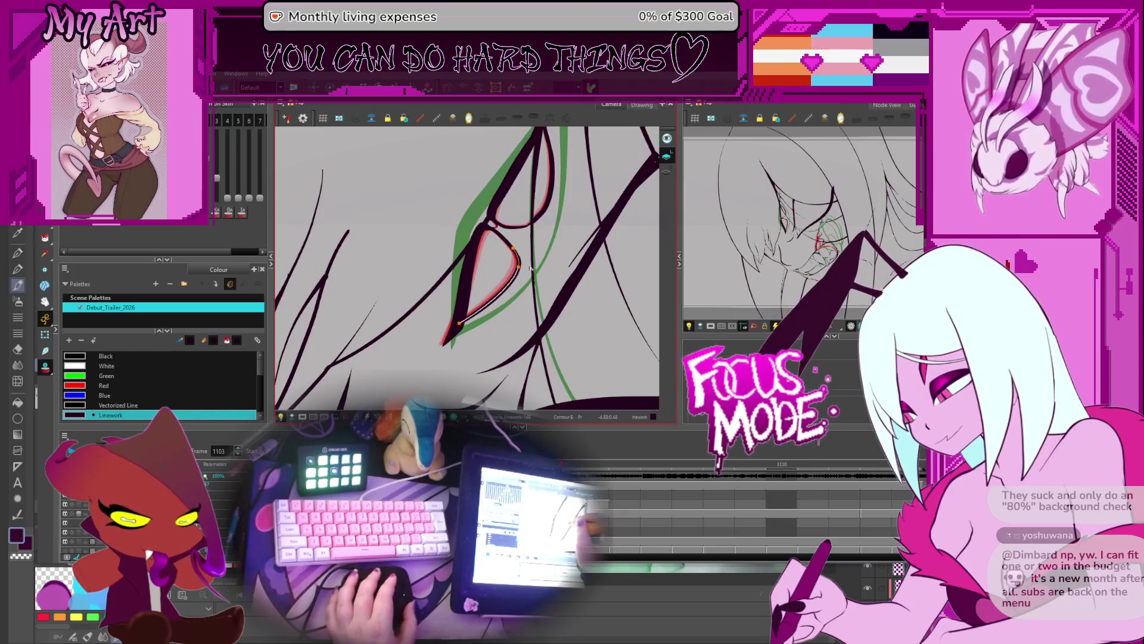
drag(530, 268, 511, 285)
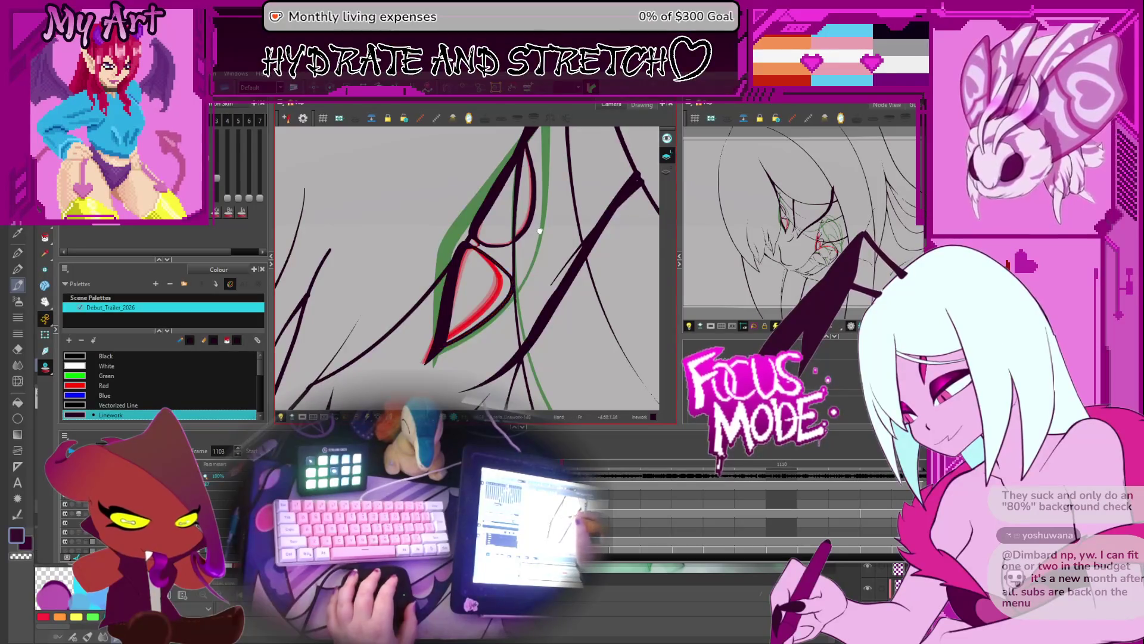
scroll(507, 286, up, 1)
click(537, 254)
scroll(528, 257, up, 3)
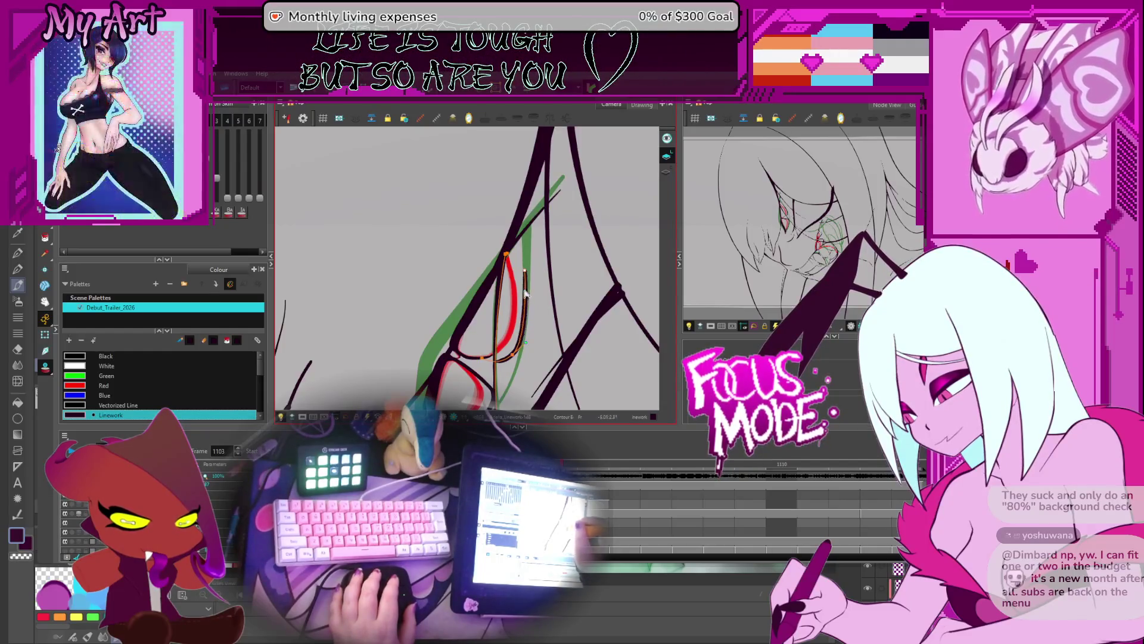
Pull the upper eye stroke's upper-left corner up and outward along the green guide
mouse_move(527, 271)
mouse_down()
mouse_move(453, 250)
mouse_move(520, 298)
mouse_up()
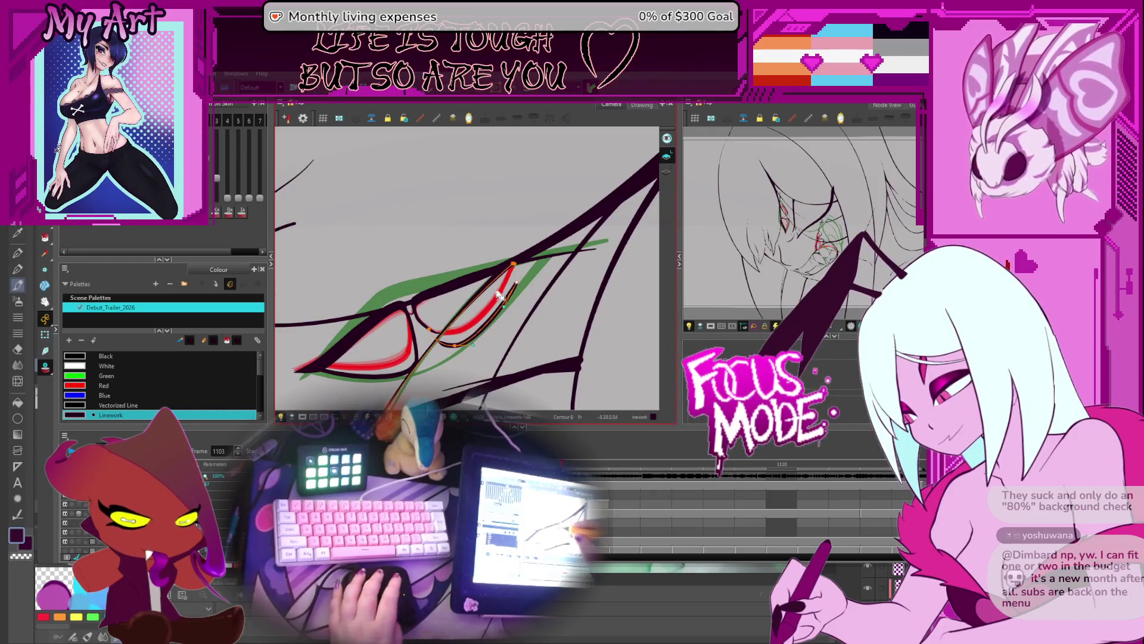
drag(500, 295, 521, 312)
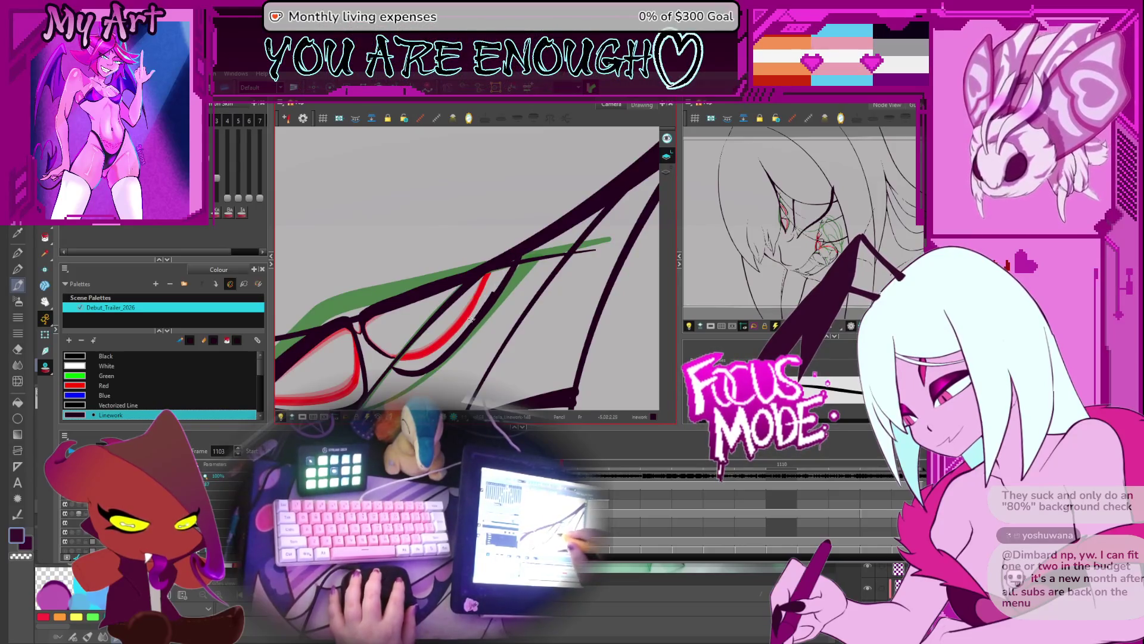
drag(435, 337, 466, 297)
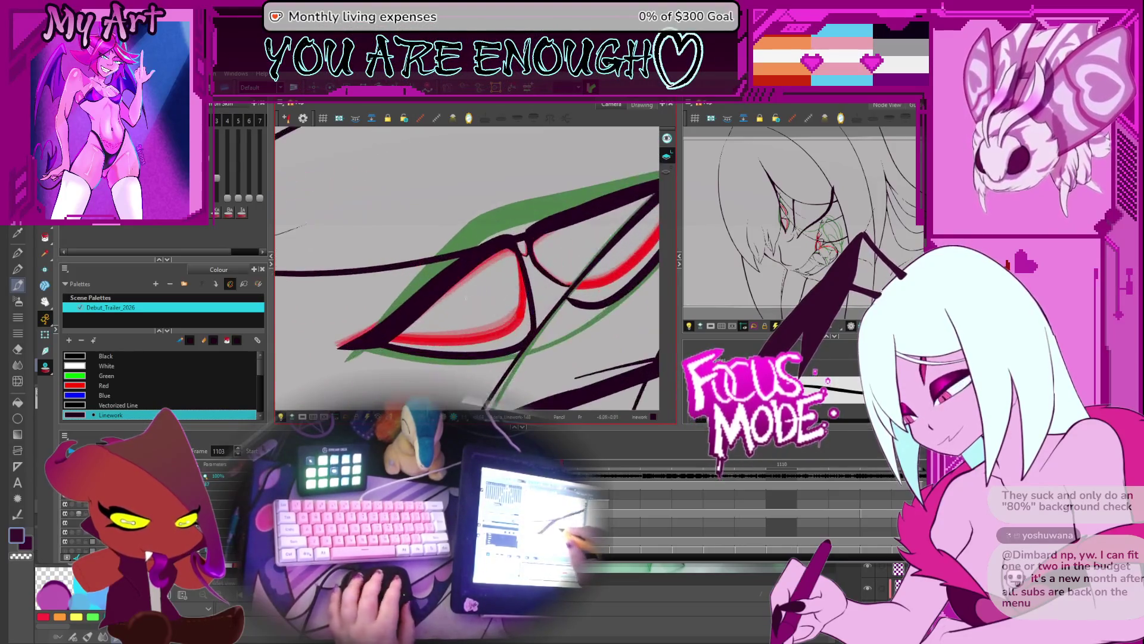
key(alt+q)
click(509, 255)
mouse_move(508, 253)
mouse_down()
mouse_move(500, 236)
mouse_move(450, 261)
mouse_up()
mouse_move(503, 236)
mouse_down()
mouse_move(497, 227)
mouse_move(514, 229)
mouse_move(506, 246)
mouse_move(585, 243)
mouse_up()
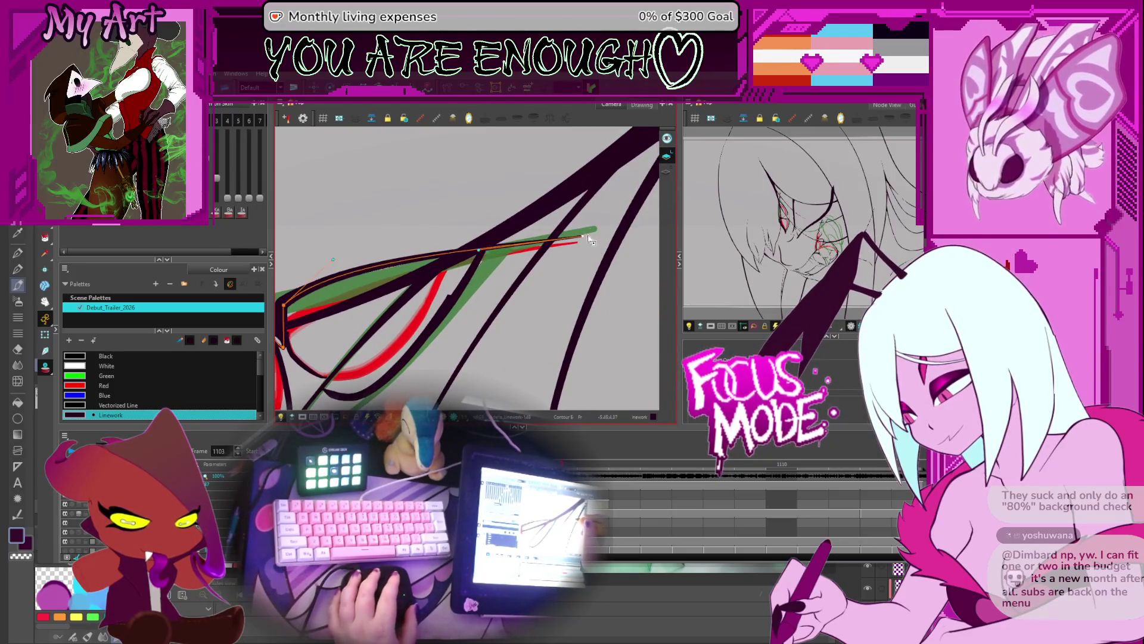
scroll(589, 239, up, 5)
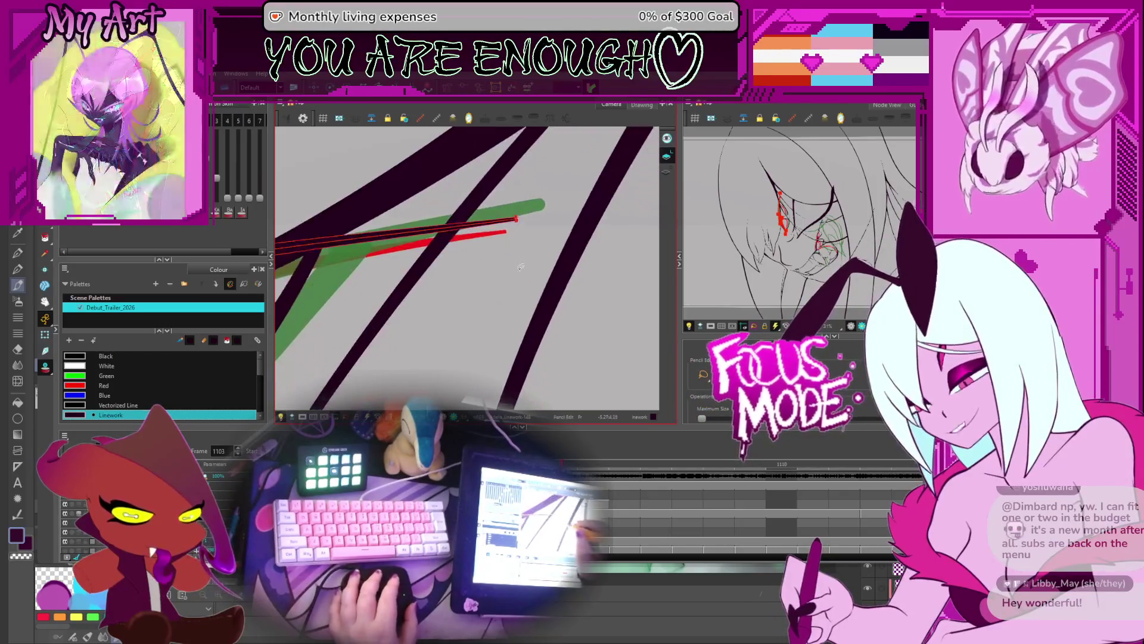
Reshape the tapered end of the upper eye stroke
mouse_move(520, 267)
mouse_down()
mouse_move(557, 290)
mouse_move(560, 350)
mouse_up()
drag(566, 250, 566, 253)
mouse_move(479, 265)
mouse_down()
mouse_move(499, 277)
mouse_move(437, 248)
mouse_up()
Adjust a contour point's Bézier handle to refine the upper outline's curve
key(alt+q)
click(392, 282)
click(388, 279)
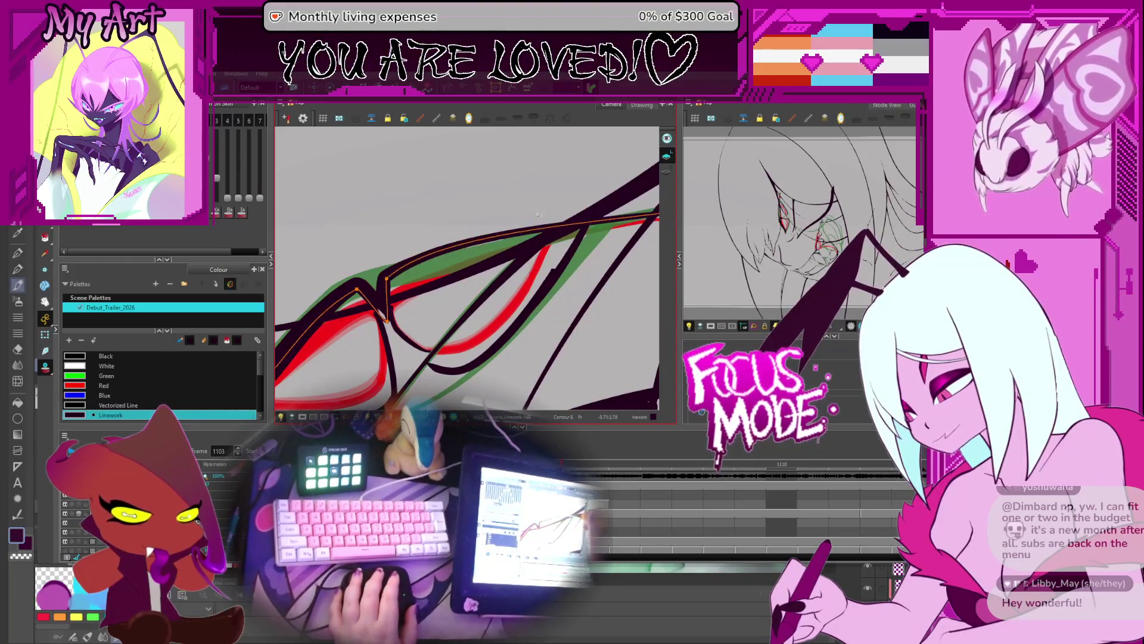
mouse_move(438, 241)
mouse_down()
mouse_move(387, 283)
mouse_move(431, 260)
mouse_move(384, 277)
mouse_up()
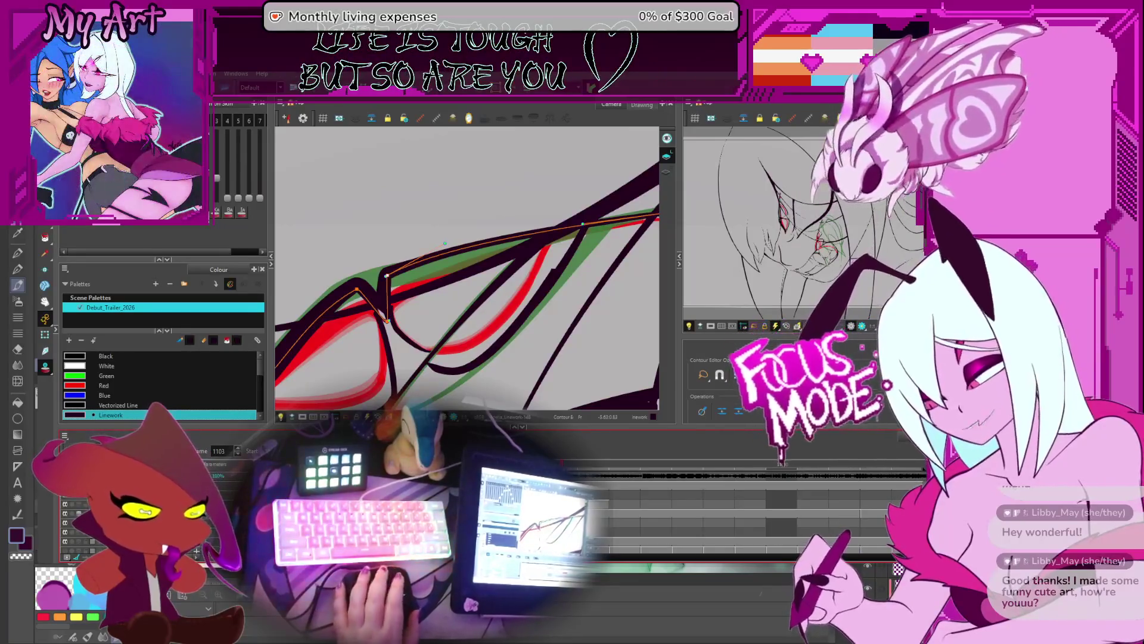
Extend the diagonal stroke near the inner eye corner further down
click(553, 276)
key(period)
key(period)
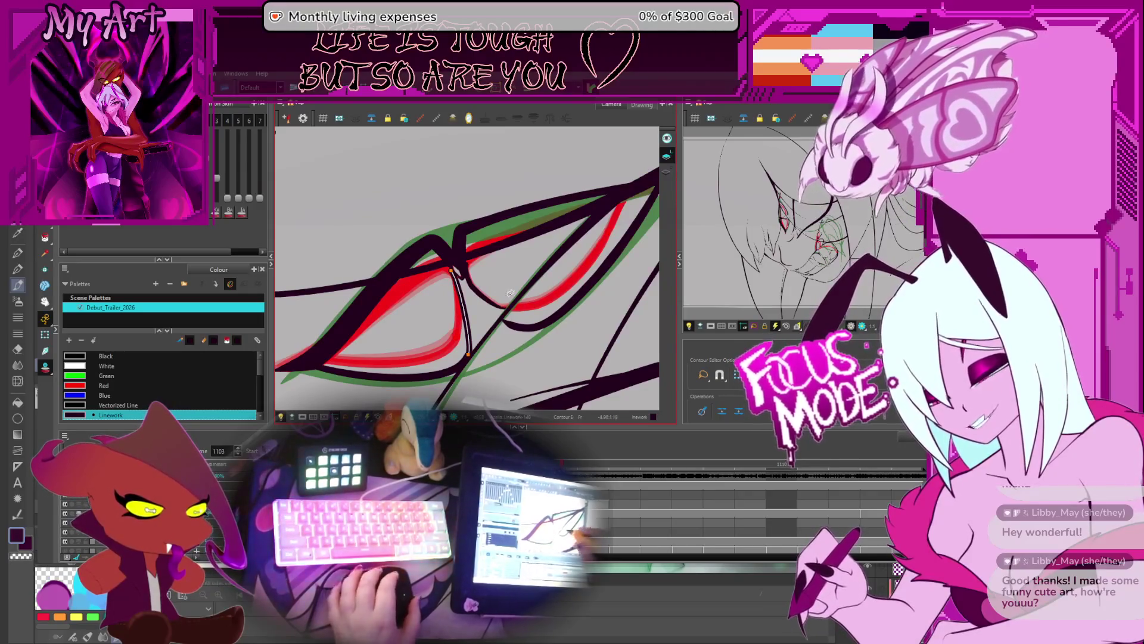
drag(510, 292, 559, 319)
click(561, 325)
click(521, 301)
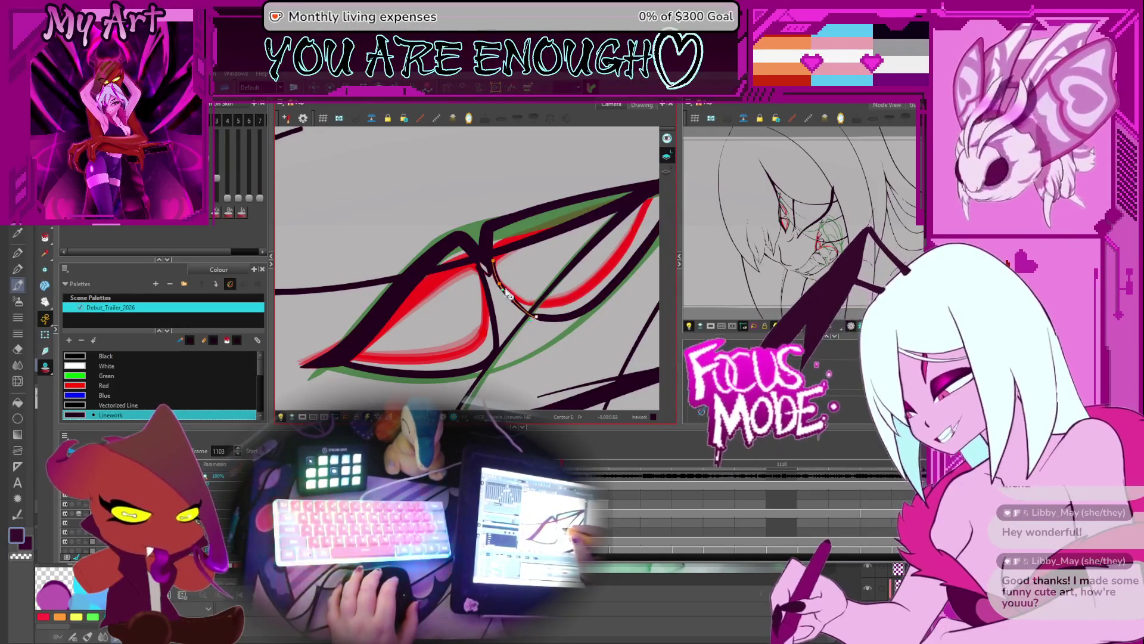
drag(532, 304, 535, 316)
Select the vertical black stroke together with the bottom curved stroke
click(485, 292)
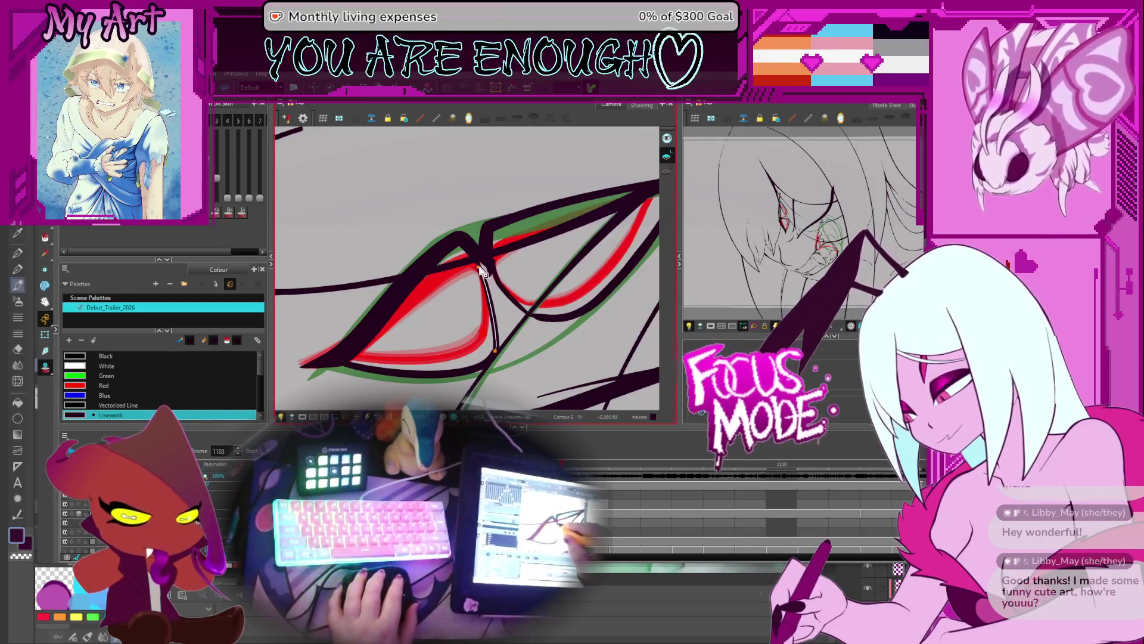
click(496, 314)
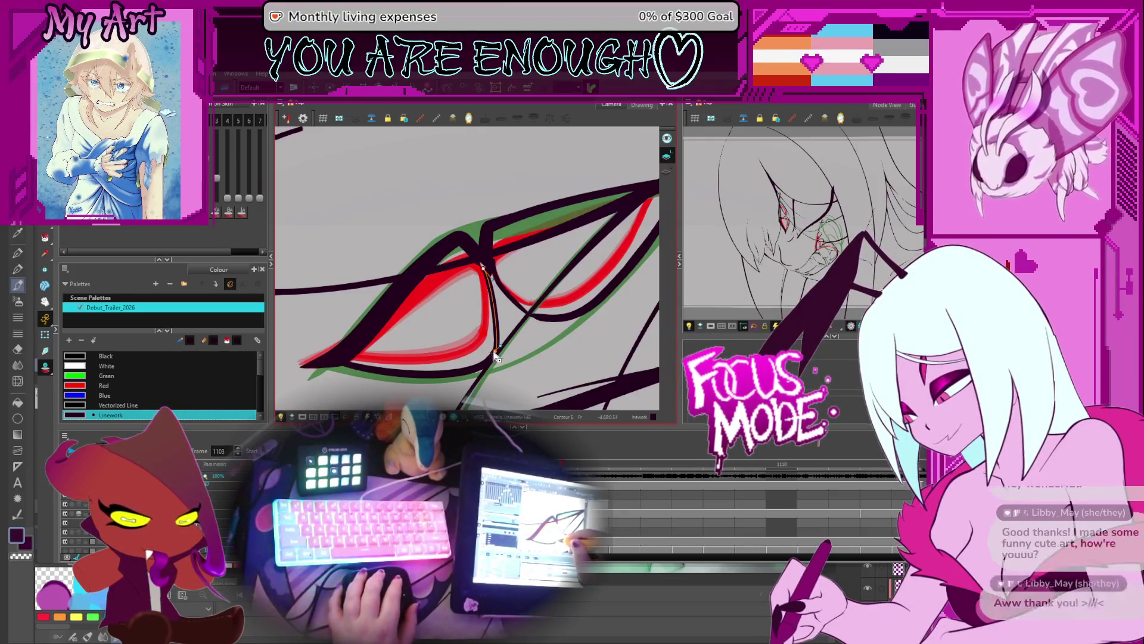
drag(512, 269, 529, 263)
click(516, 255)
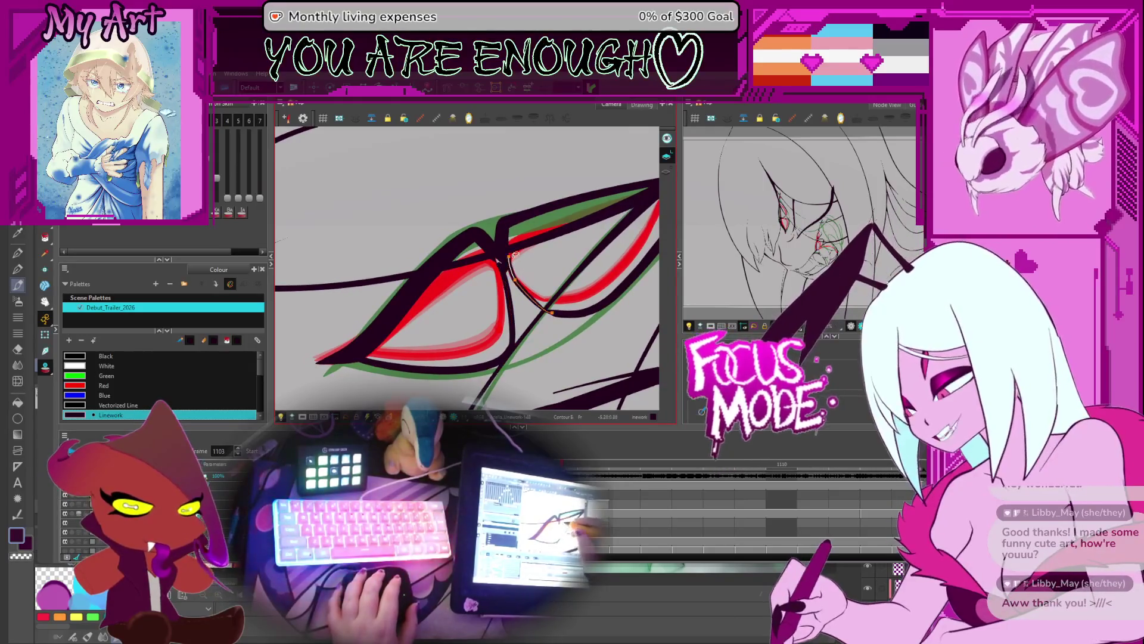
click(503, 284)
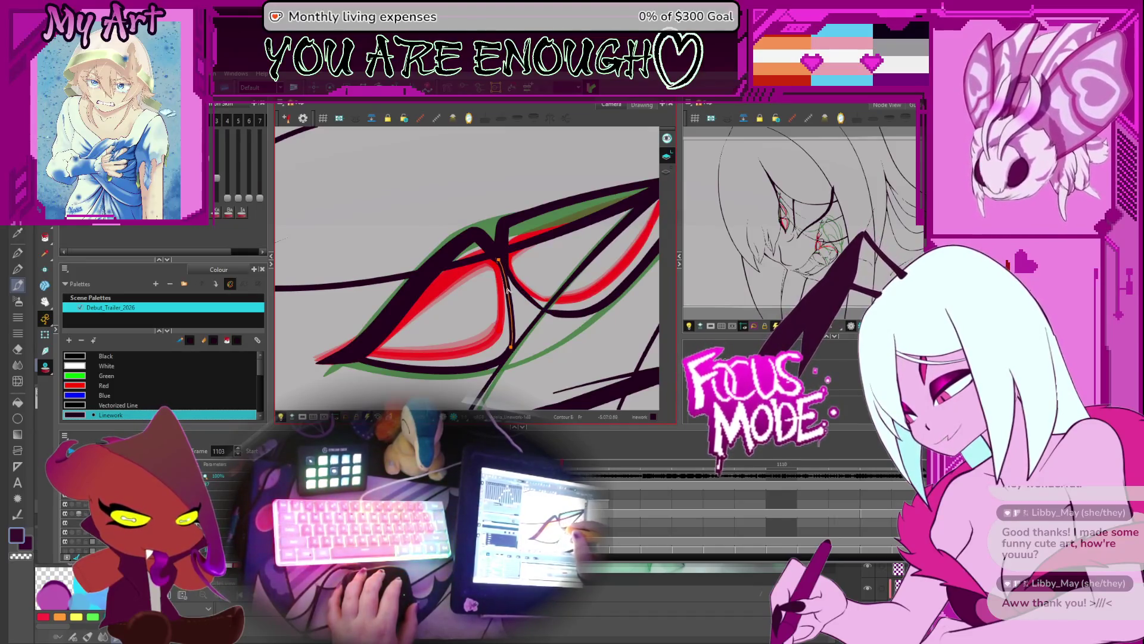
shift+click(517, 351)
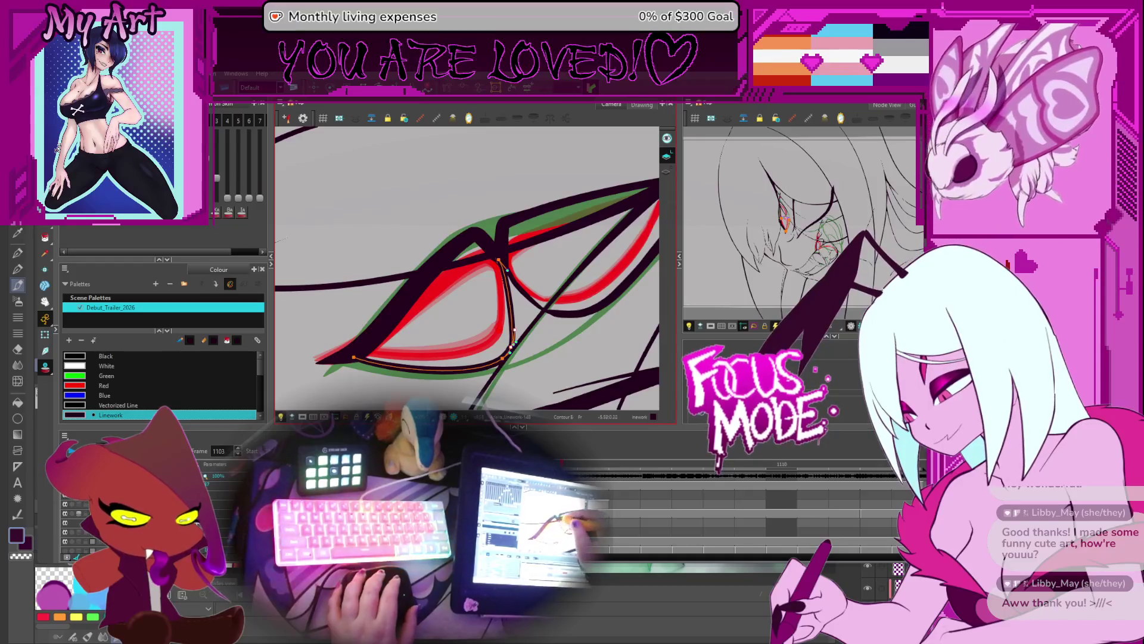
Move a contour point of the upper eye stroke up to tighten its curve
scroll(493, 232, up, 2)
click(493, 232)
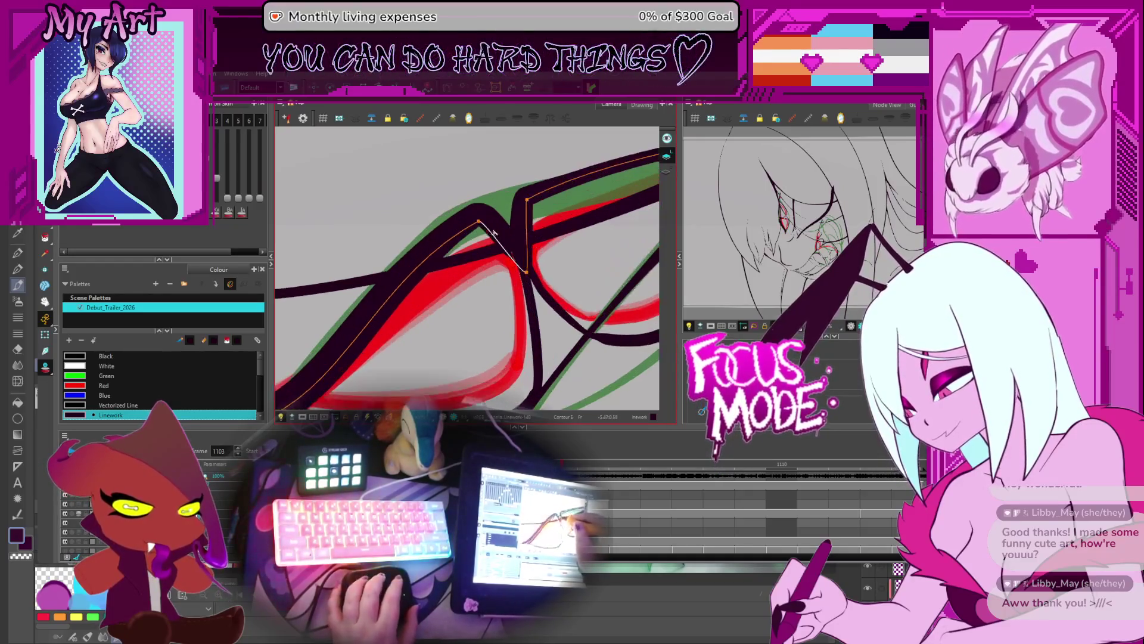
scroll(503, 209, down, 2)
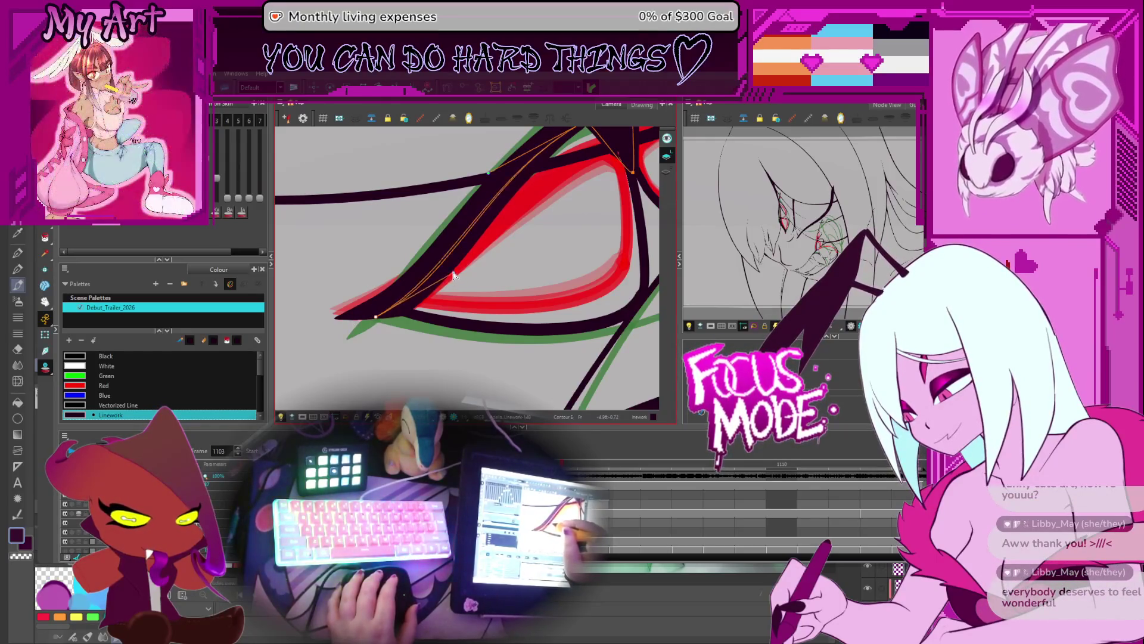
drag(456, 277, 450, 267)
Pull another eye stroke's upper edge down and select the upper black stroke
mouse_move(382, 325)
mouse_down()
mouse_move(511, 222)
mouse_move(380, 343)
mouse_move(453, 280)
mouse_move(417, 262)
mouse_up()
click(477, 253)
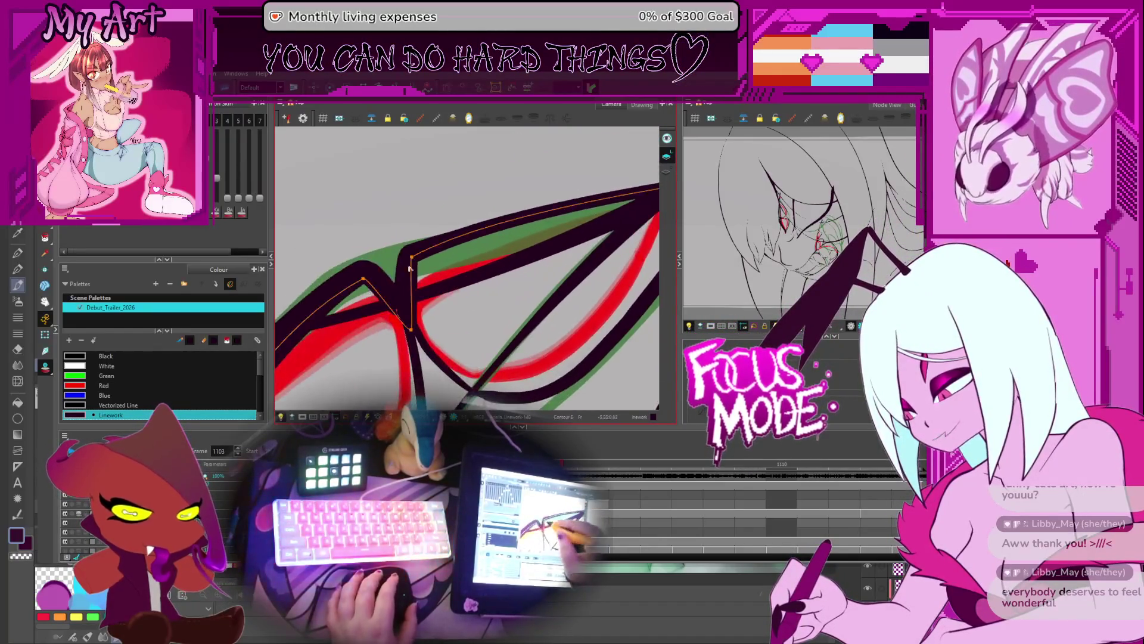
click(417, 258)
mouse_move(498, 207)
mouse_down()
mouse_move(505, 228)
mouse_move(472, 263)
mouse_move(520, 248)
mouse_up()
click(484, 221)
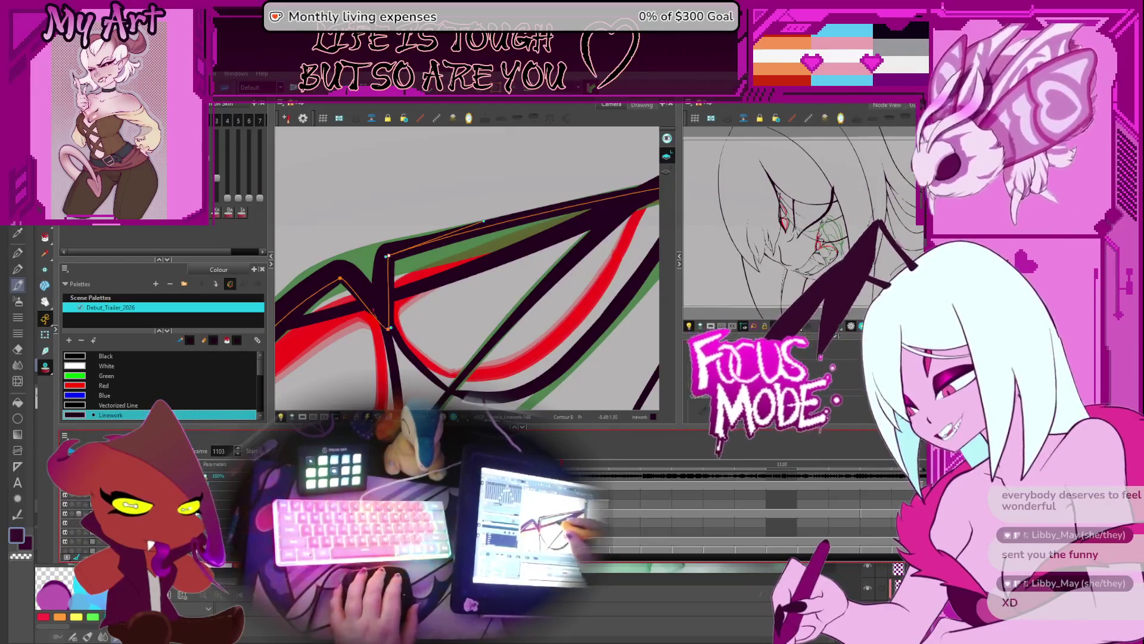
drag(452, 256, 495, 241)
scroll(494, 242, up, 4)
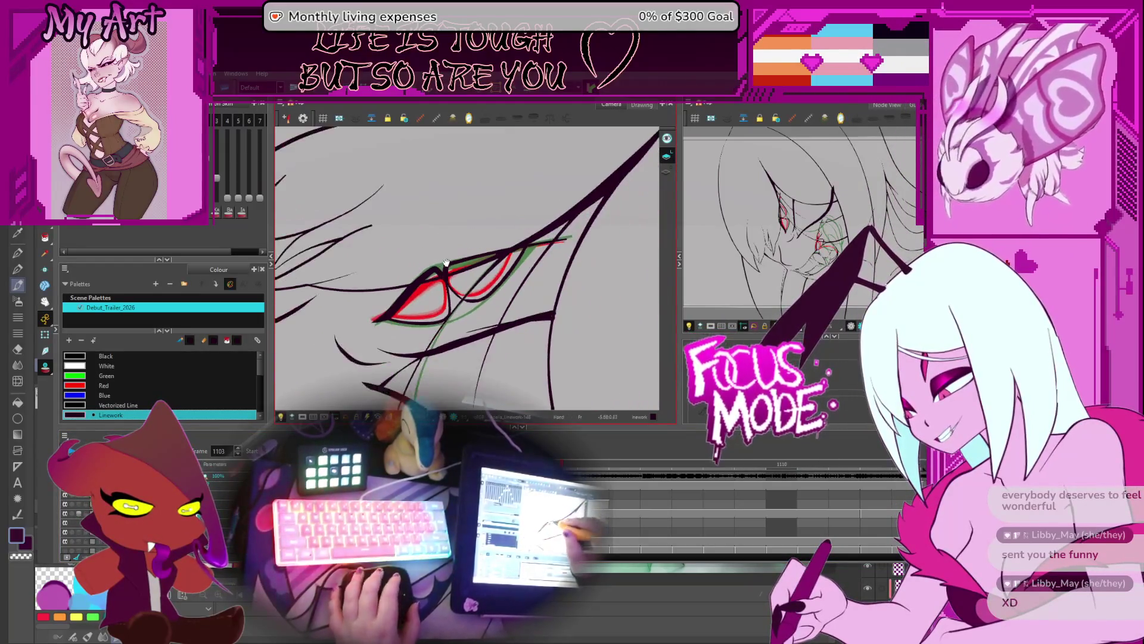
Pull the junction stroke's contour into a sharp up-left spike and round out a bulge
scroll(452, 252, up, 1)
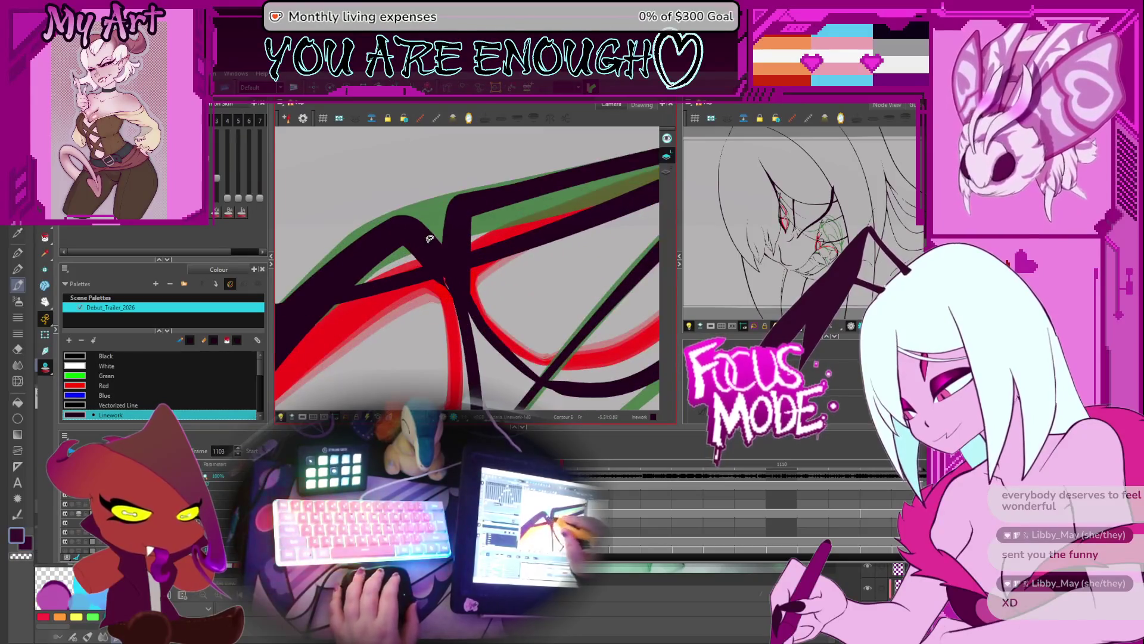
drag(429, 246, 471, 260)
click(490, 304)
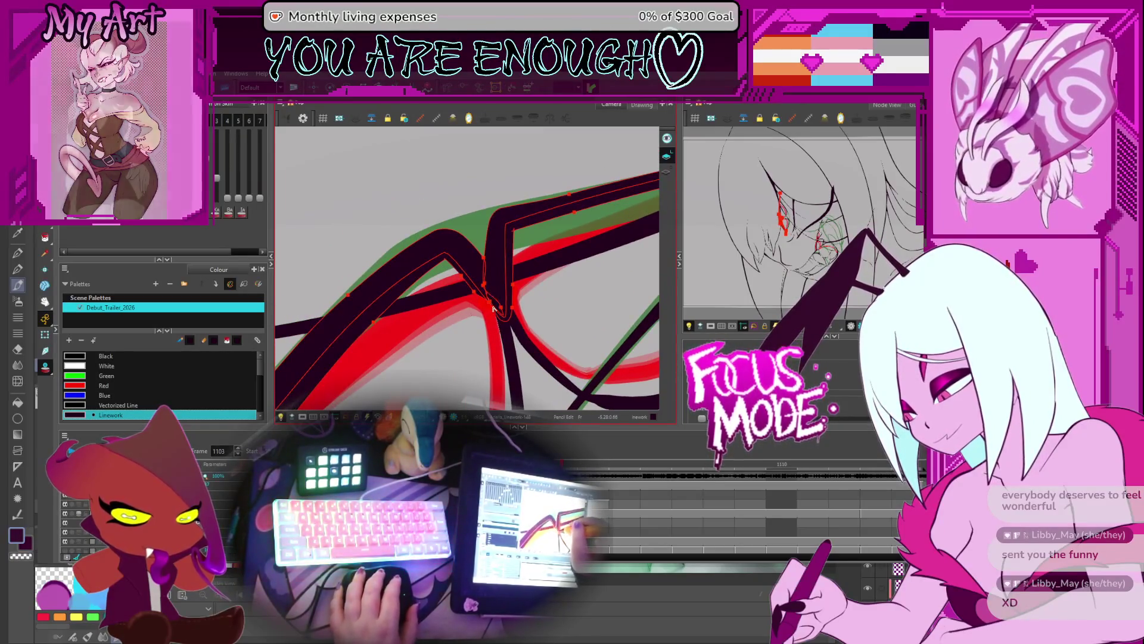
click(490, 304)
key(alt+q)
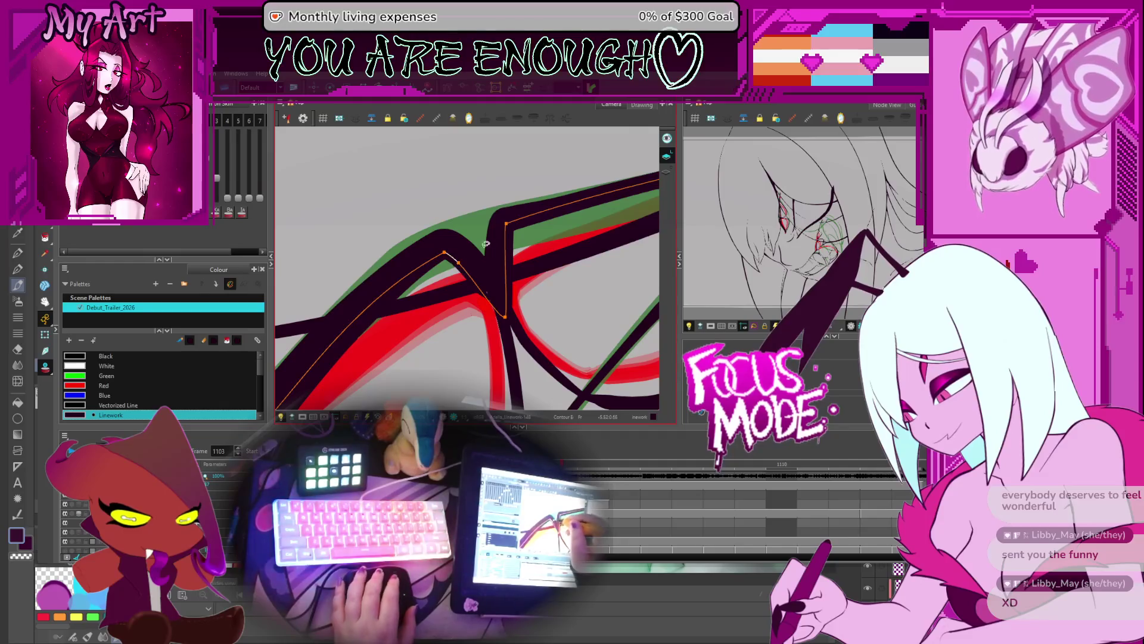
drag(486, 245, 505, 245)
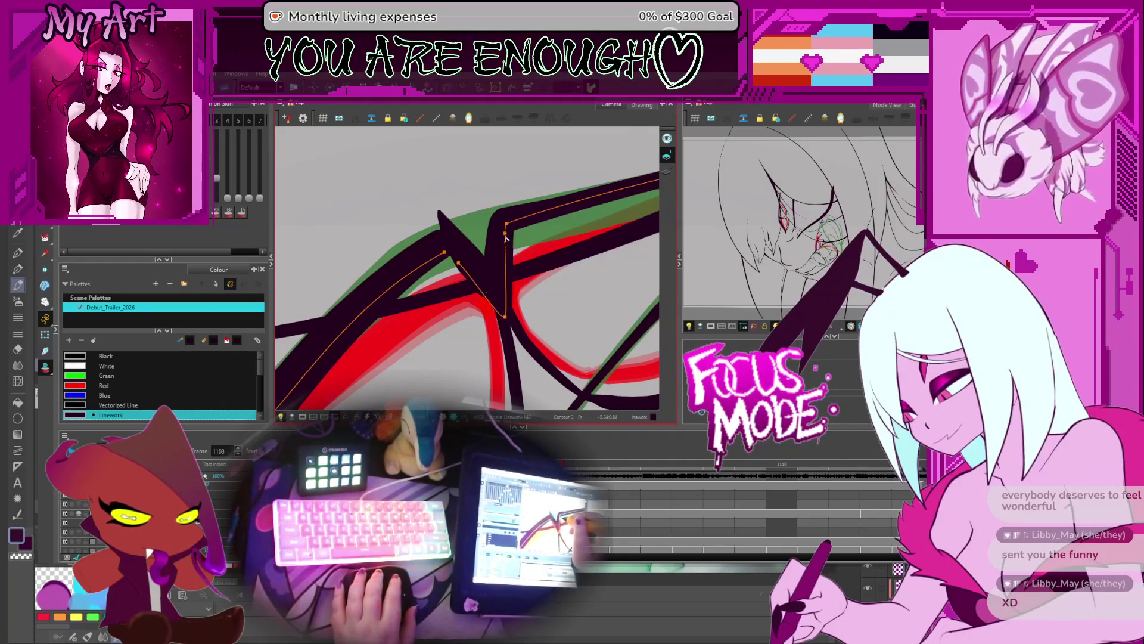
drag(512, 233, 509, 232)
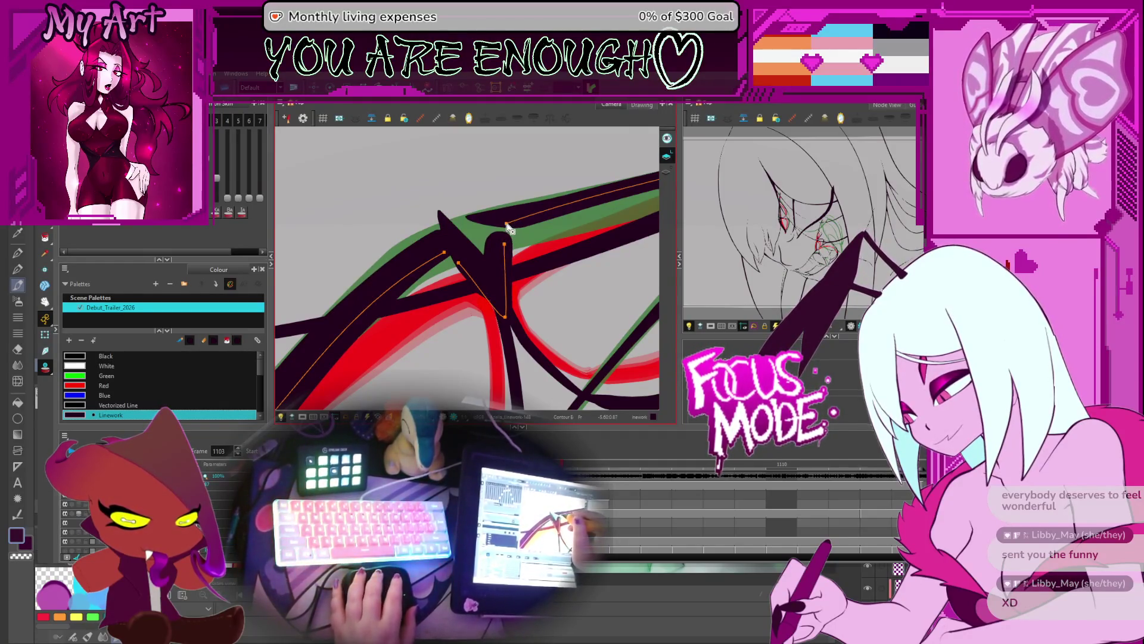
Reselect the junction stroke in Pencil Edit, undo, and return to the Select tool
click(443, 217)
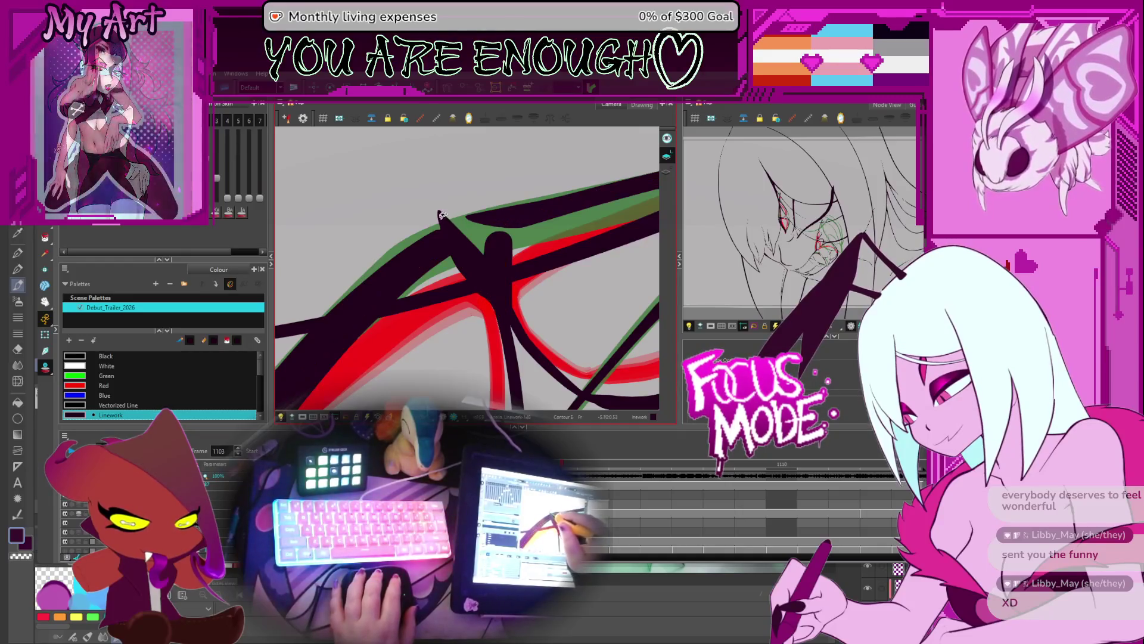
click(471, 263)
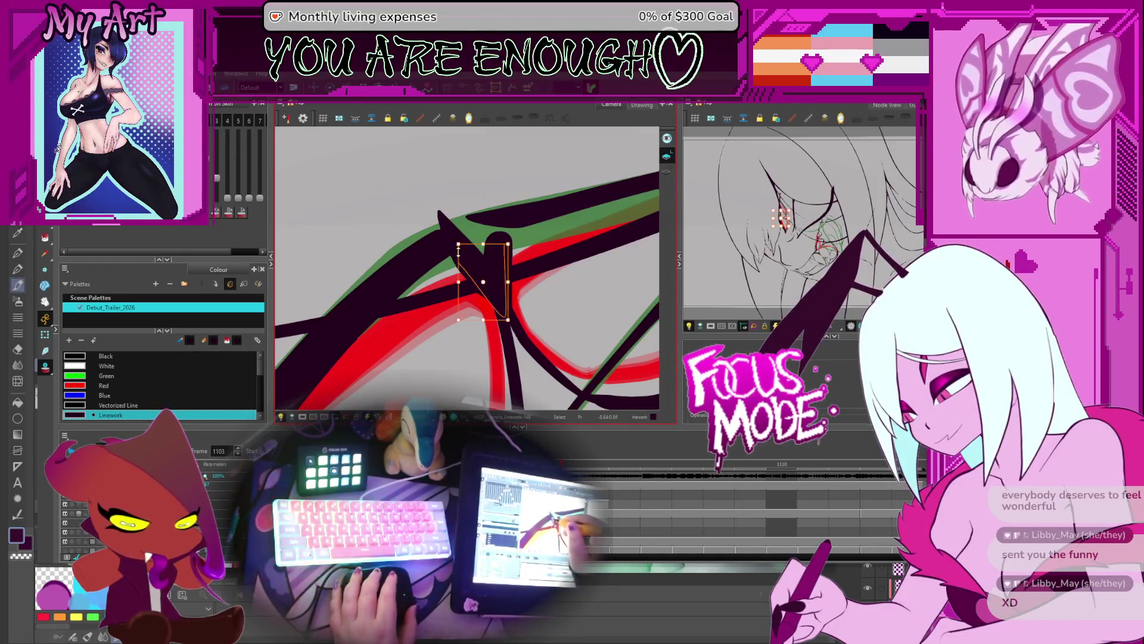
key(alt+shift+q)
click(462, 247)
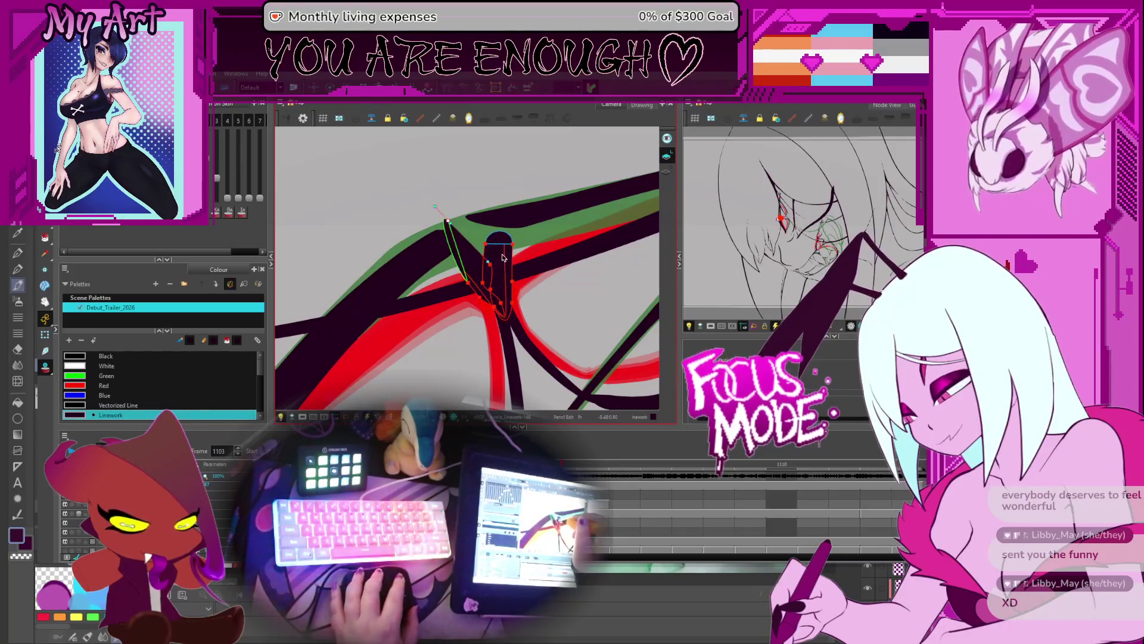
key(ctrl+z)
key(alt+s)
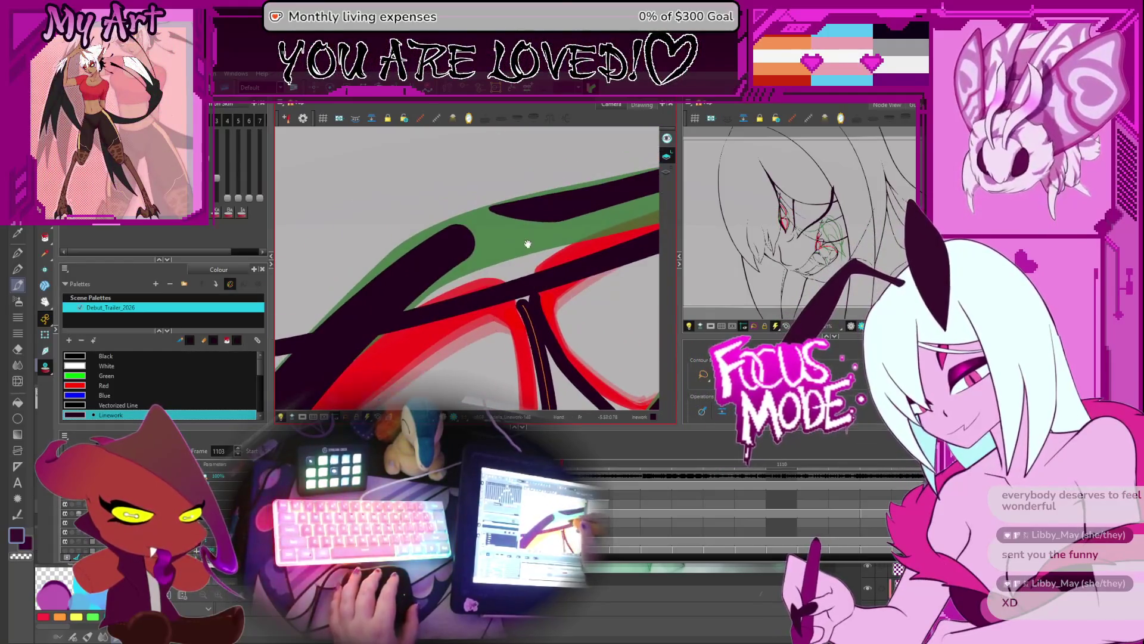
Sharpen the pointed tip on the top edge of the thick upper eye stroke
key(alt+shift+q)
drag(504, 210, 501, 199)
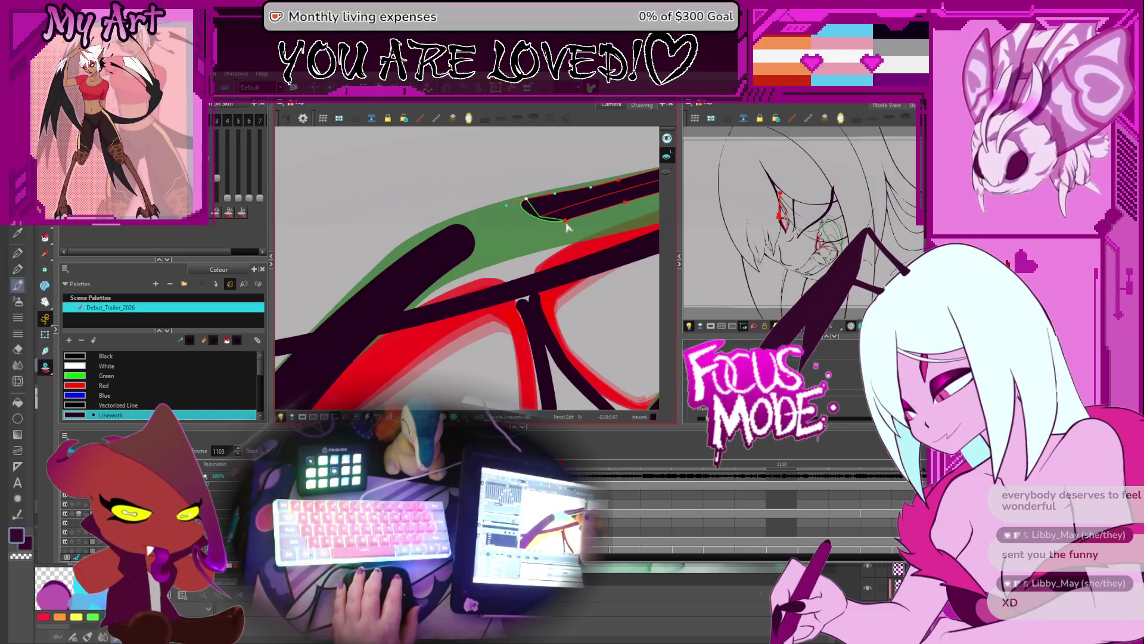
drag(567, 227, 463, 243)
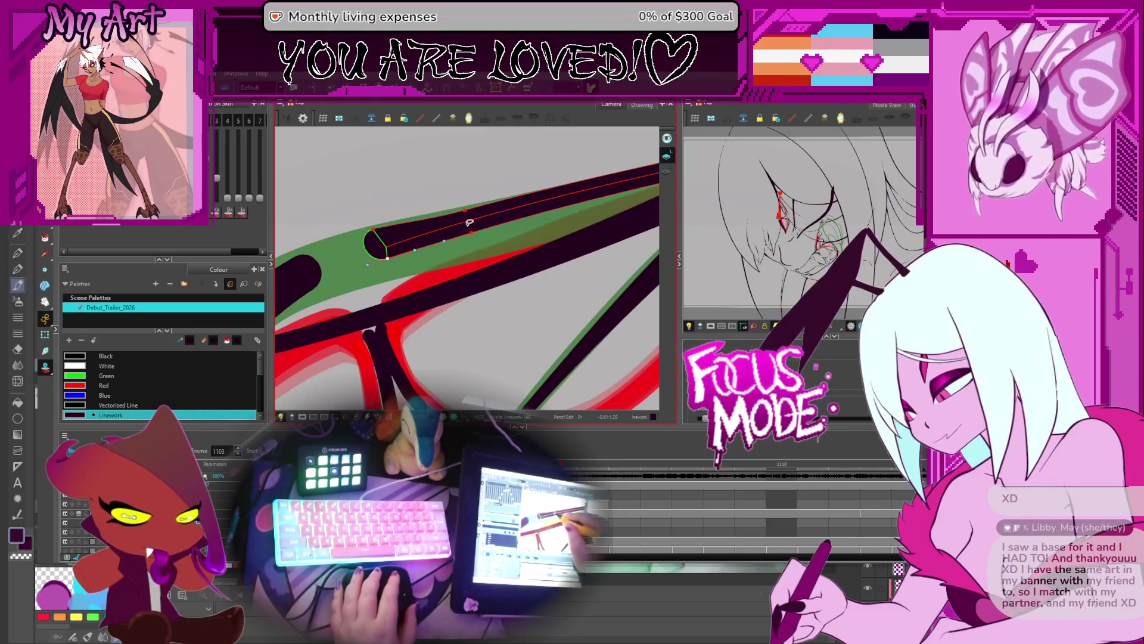
scroll(476, 241, down, 2)
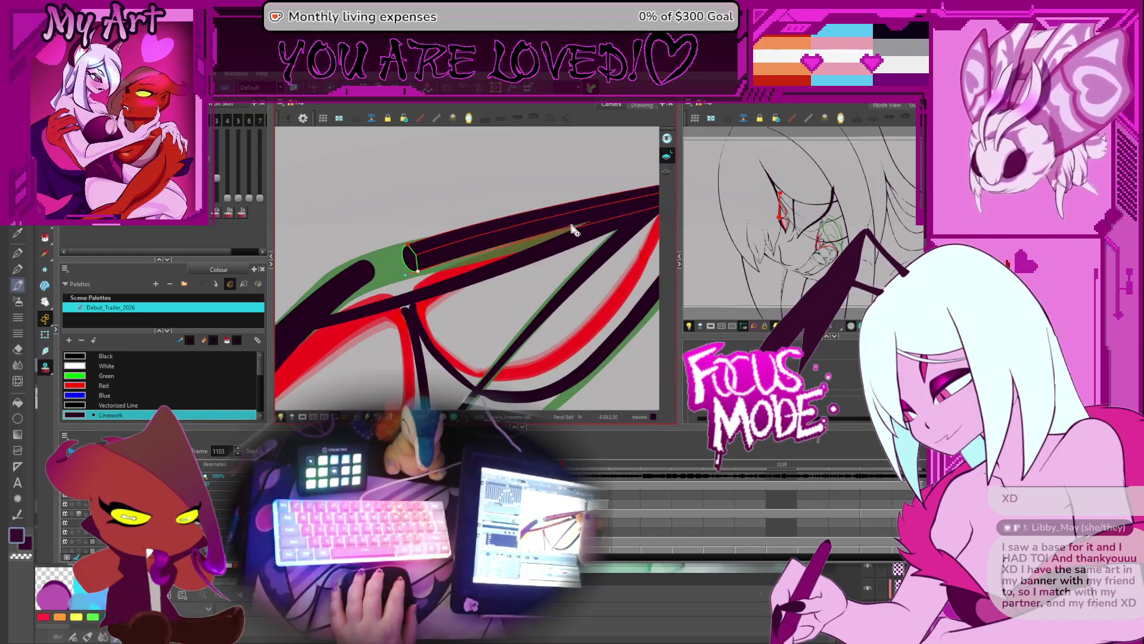
mouse_move(572, 230)
mouse_down()
mouse_move(499, 239)
mouse_move(500, 279)
mouse_up()
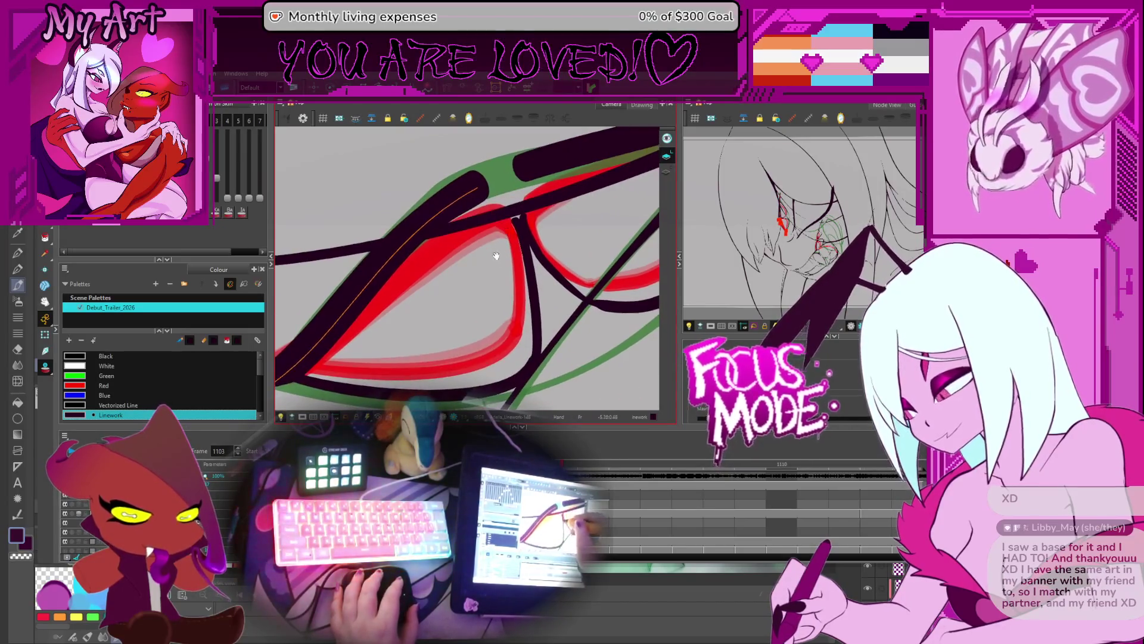
key(space)
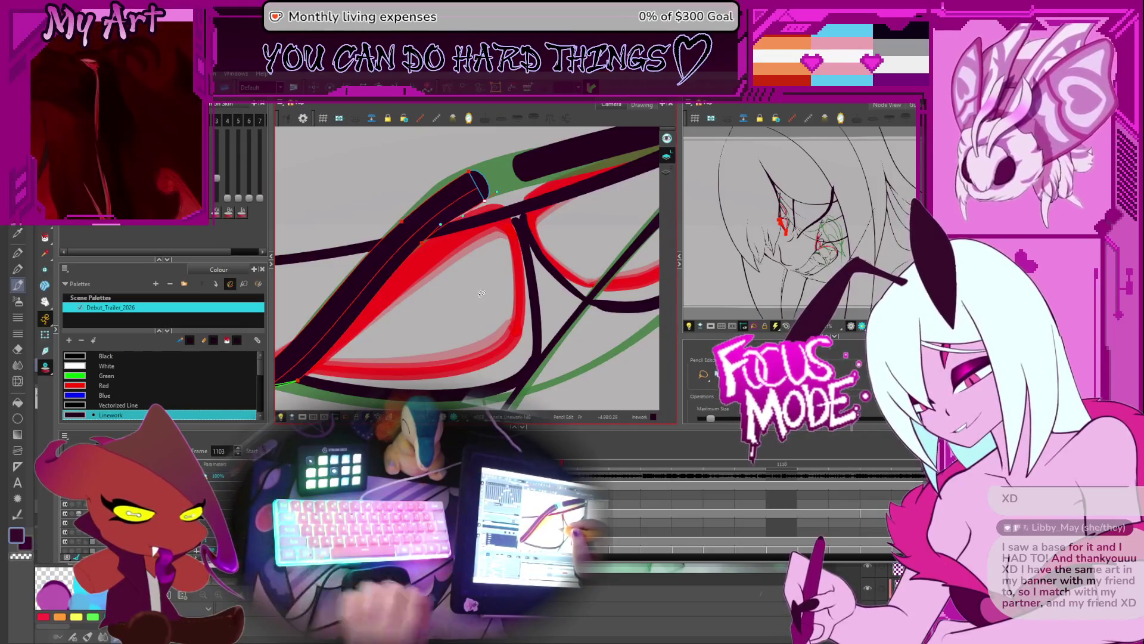
Select the vertical, diagonal and upper black eye strokes in turn for contour editing
key(space)
mouse_move(503, 223)
mouse_down()
mouse_move(514, 248)
mouse_move(498, 214)
mouse_move(494, 239)
mouse_move(528, 227)
mouse_move(435, 259)
mouse_up()
click(525, 254)
key(space)
click(490, 247)
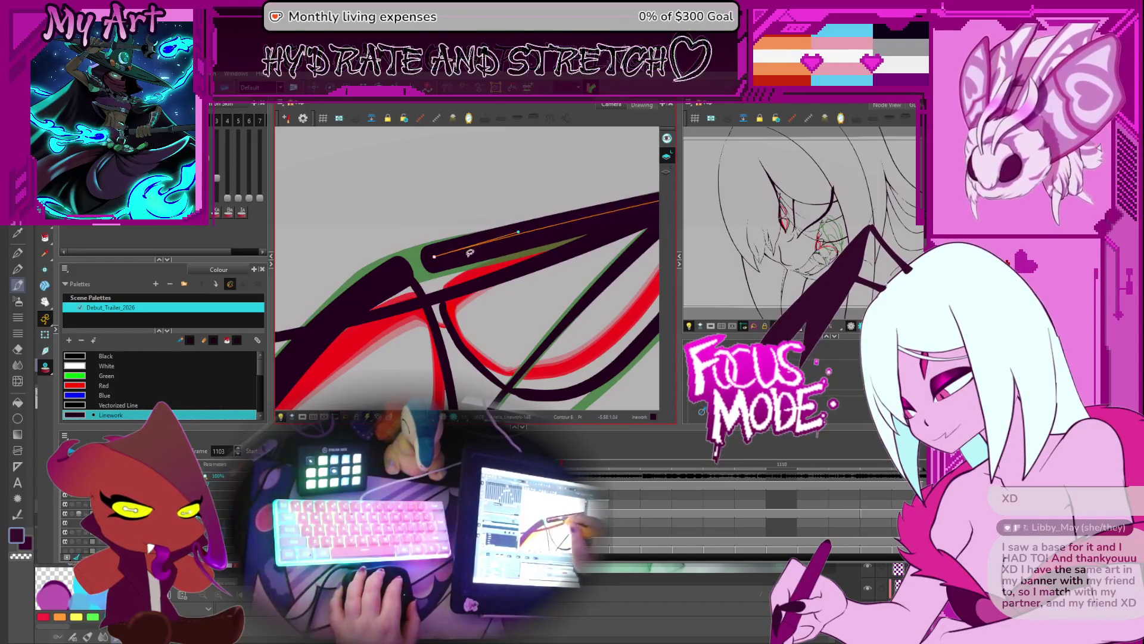
key(space)
drag(443, 350, 491, 304)
click(497, 264)
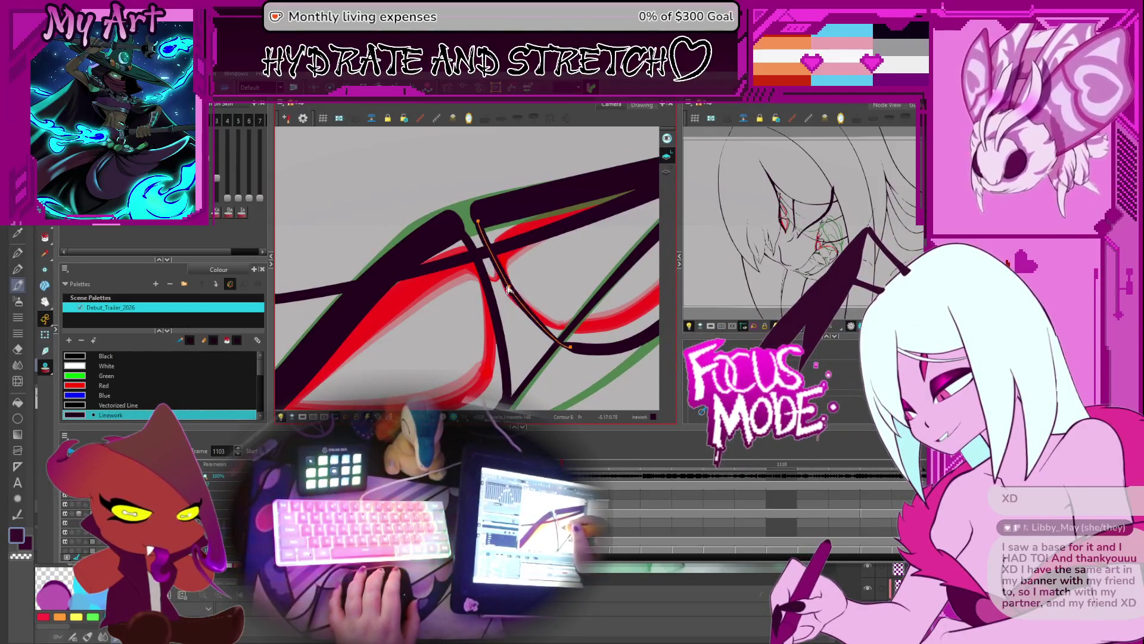
On drawing 1104, select the vertical stroke's top point for pencil-style tangent editing
drag(576, 338, 516, 274)
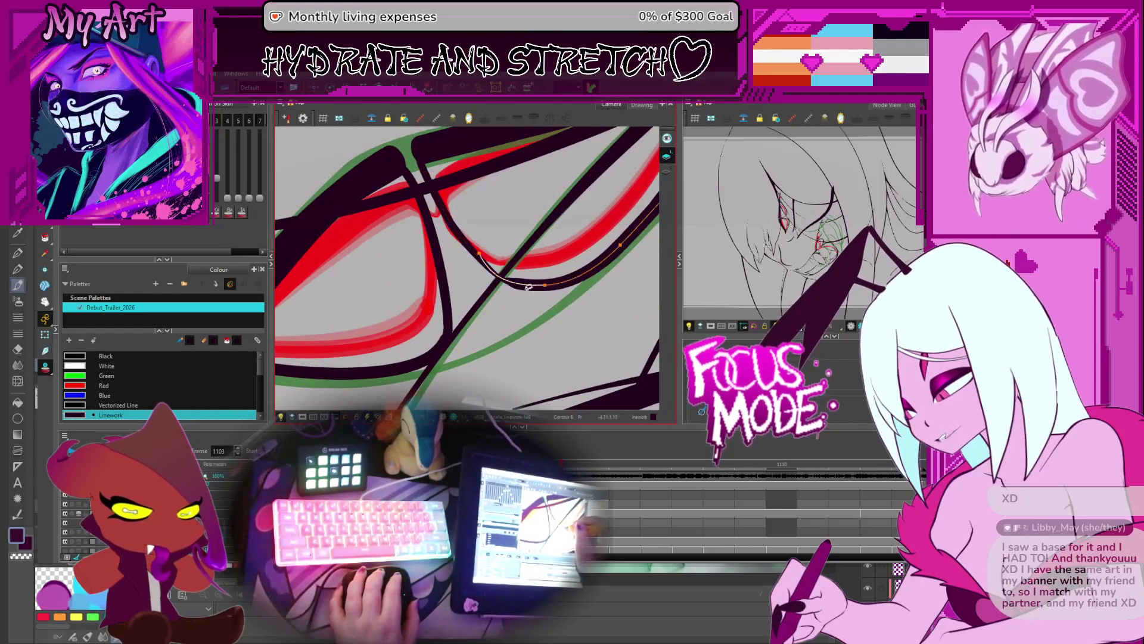
click(494, 286)
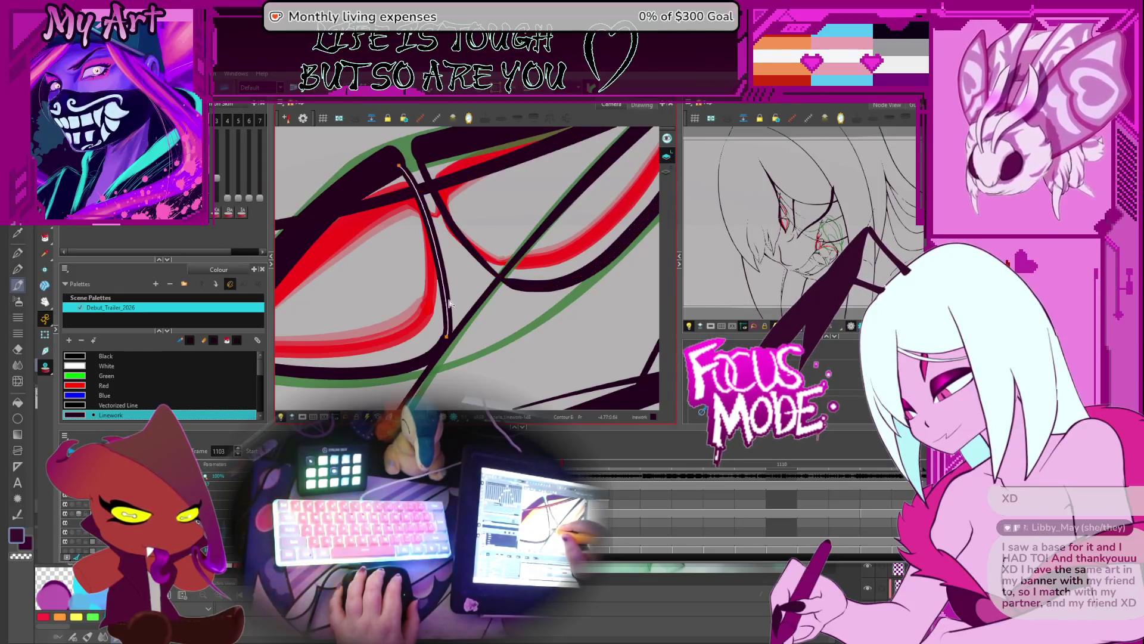
key(period)
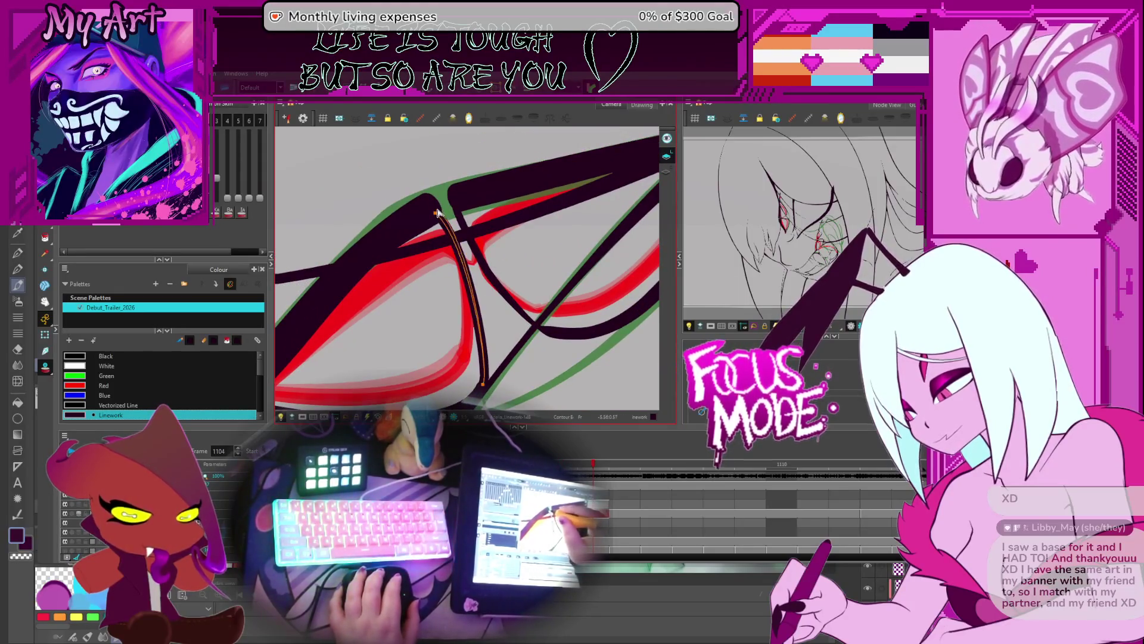
click(438, 212)
key(alt+shift+q)
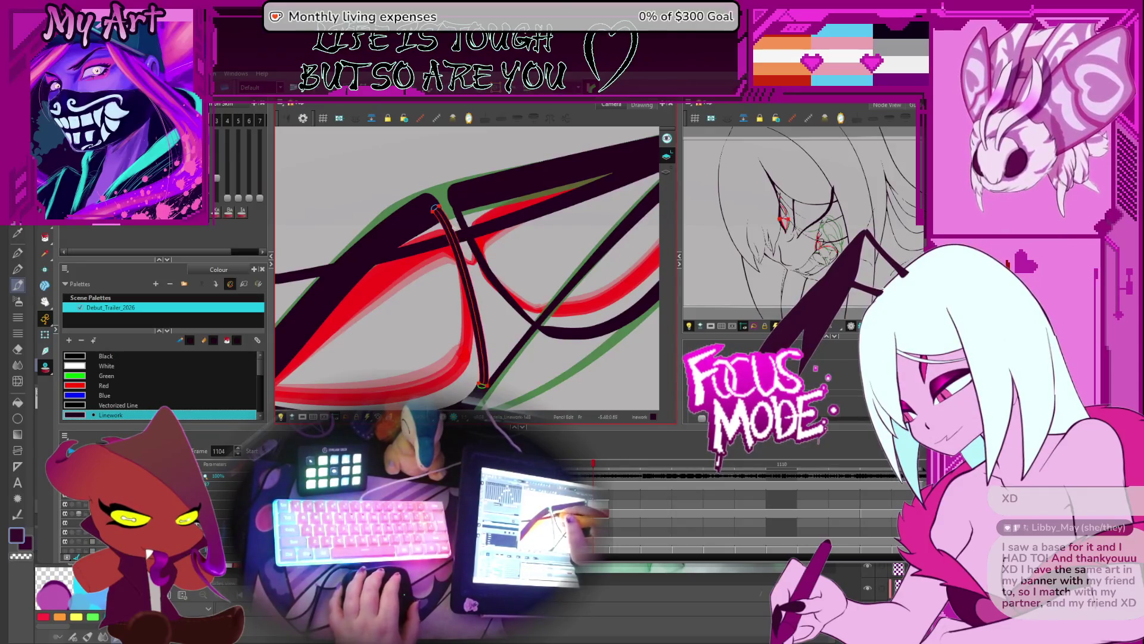
click(435, 211)
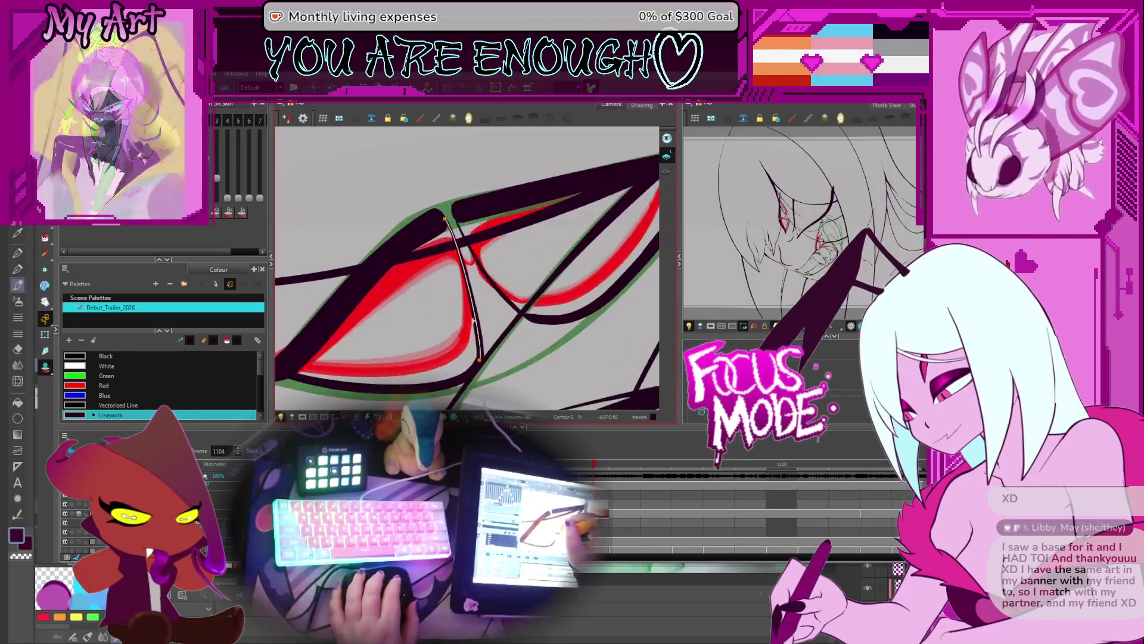
Reshape the eye-corner contour points and extend the dark stroke down the inner eye edge
drag(459, 234, 443, 259)
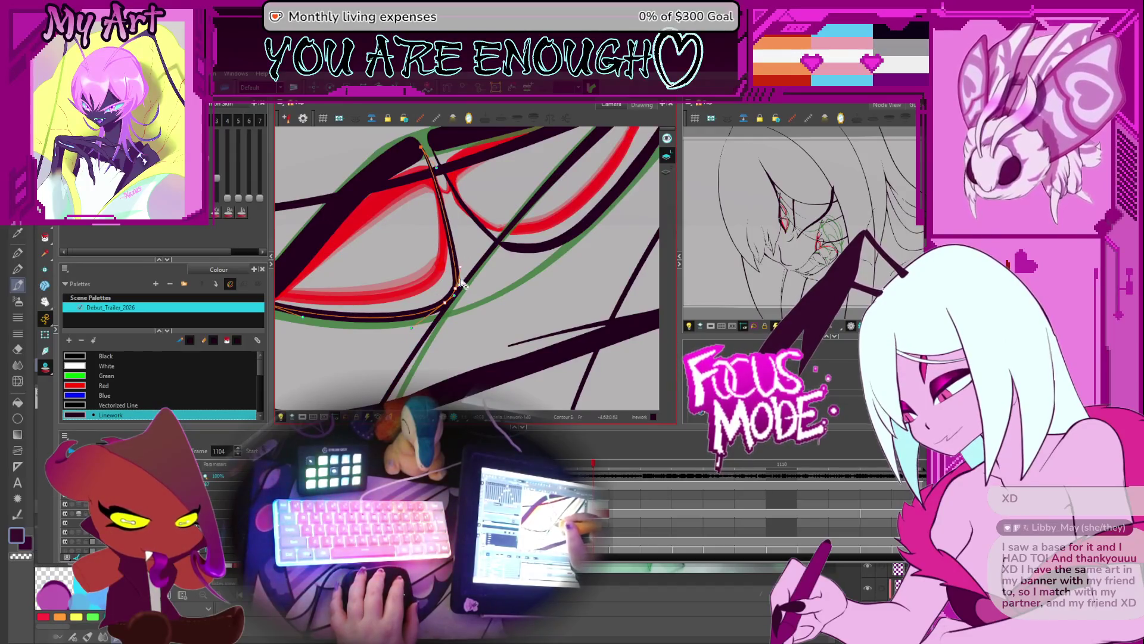
drag(459, 290, 460, 257)
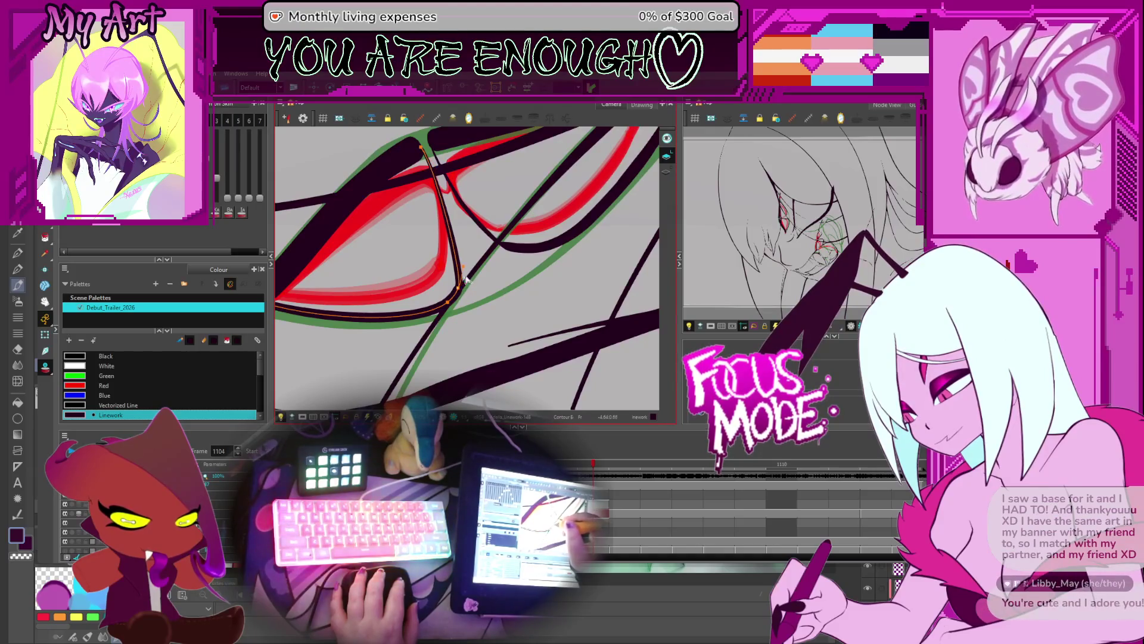
click(459, 291)
drag(460, 290, 485, 237)
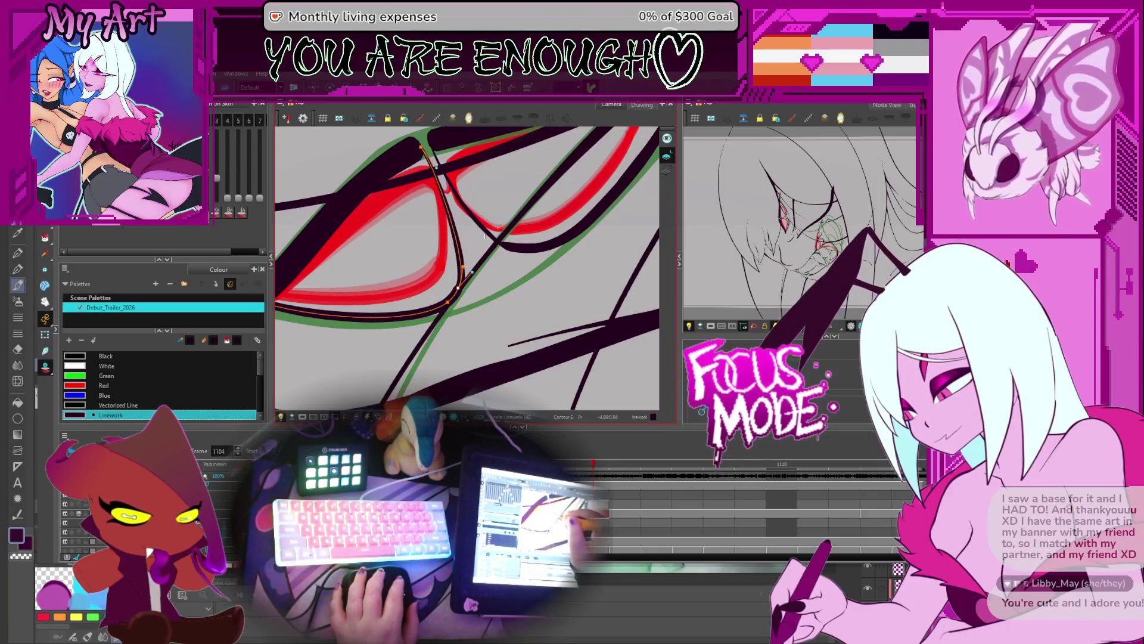
click(490, 218)
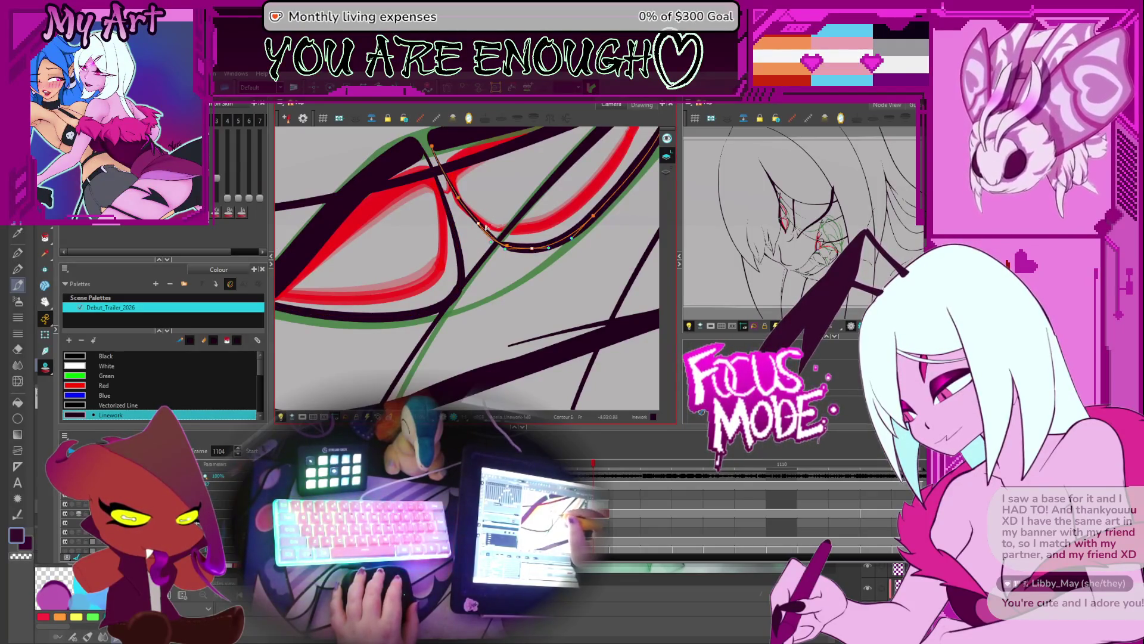
click(530, 249)
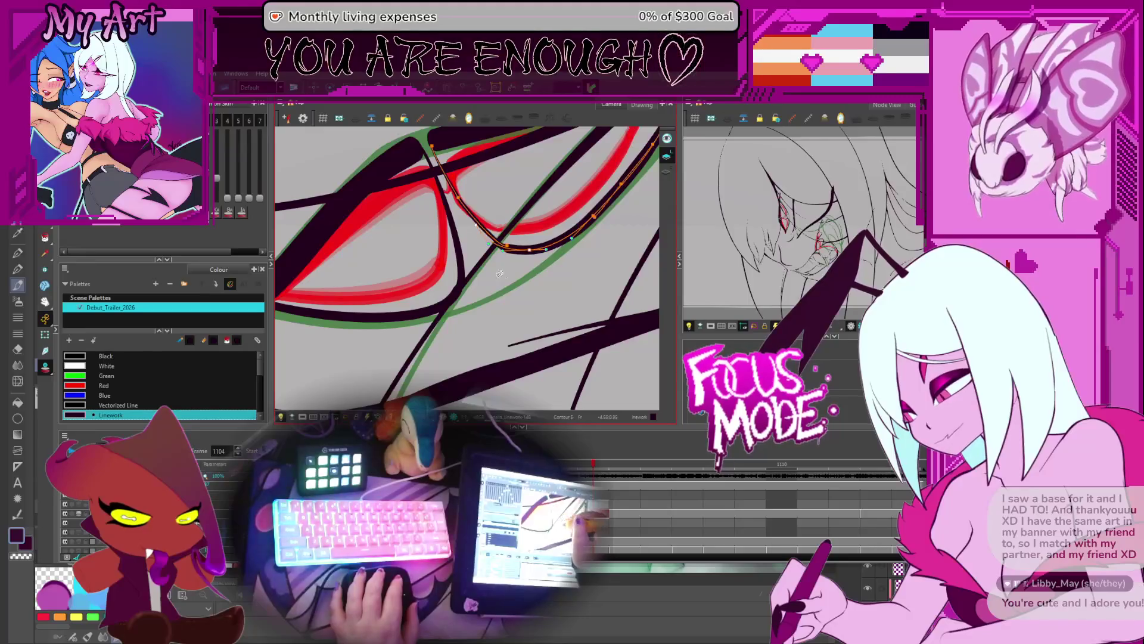
click(457, 202)
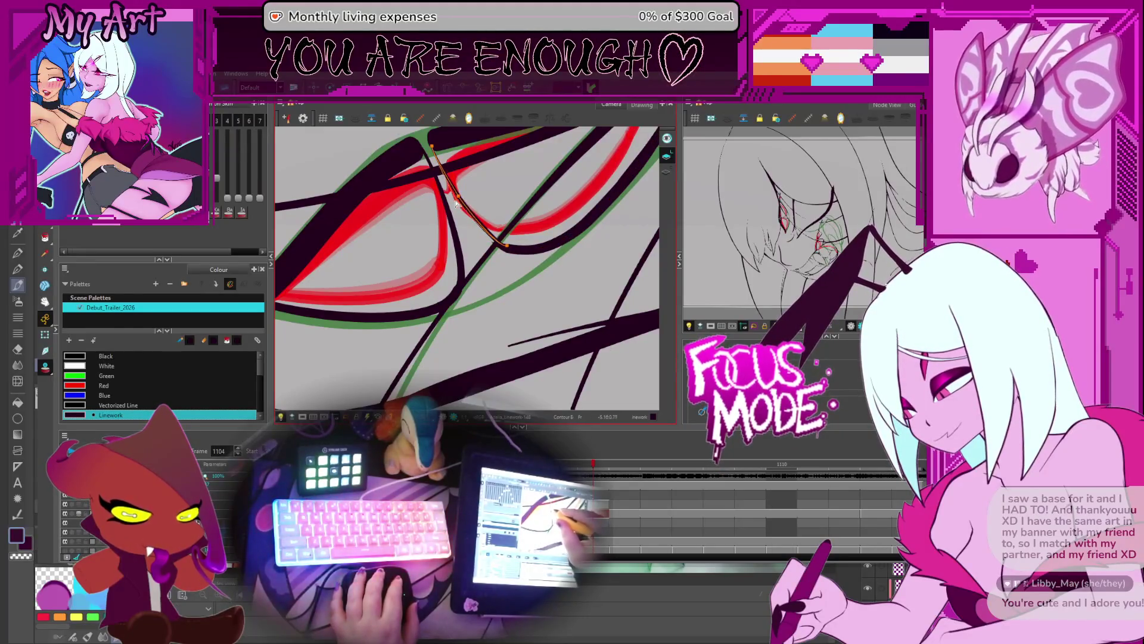
click(507, 248)
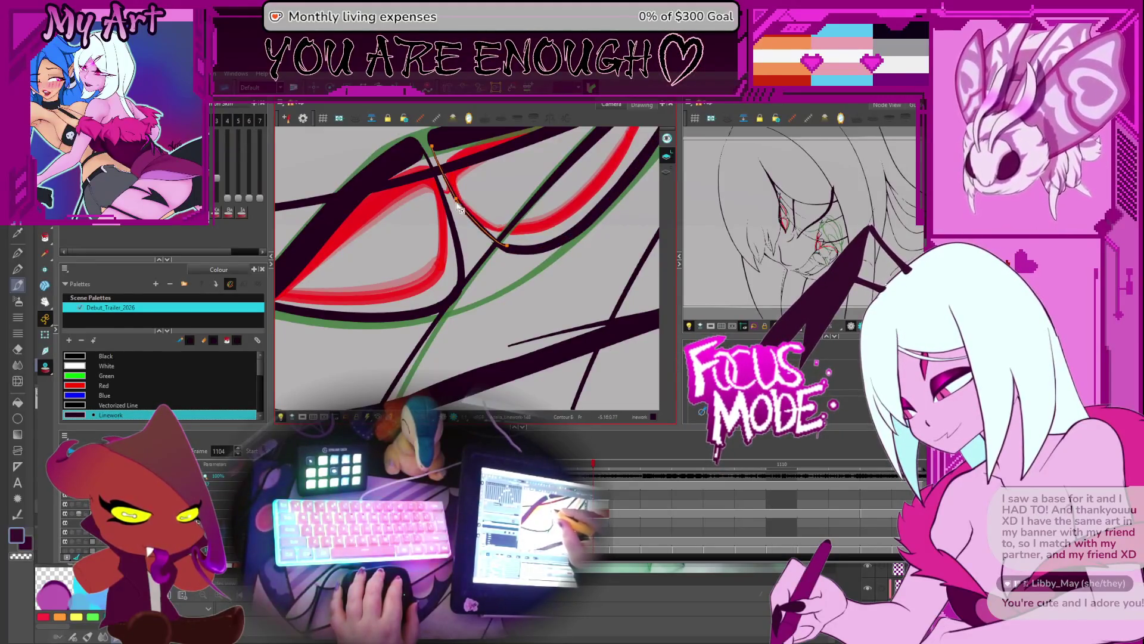
click(503, 250)
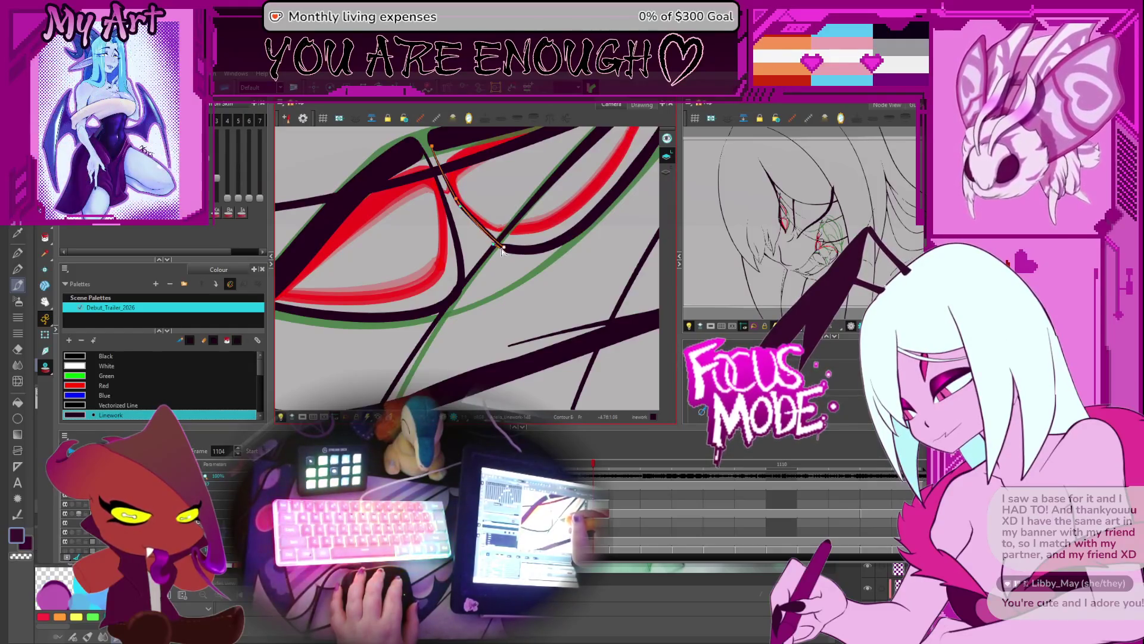
click(463, 209)
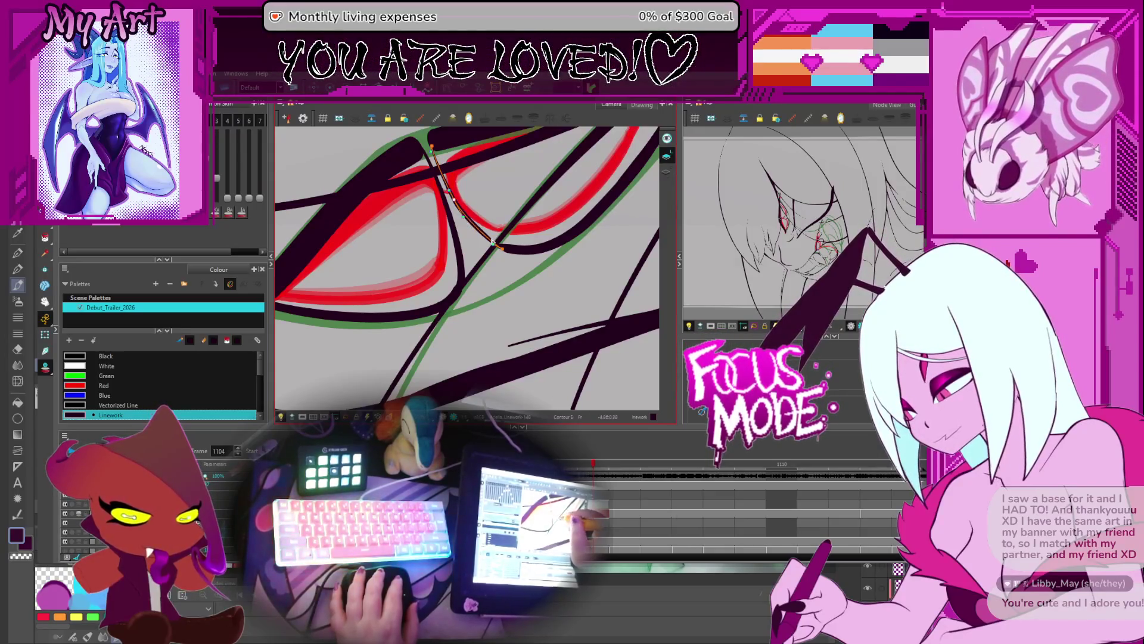
drag(502, 248, 466, 311)
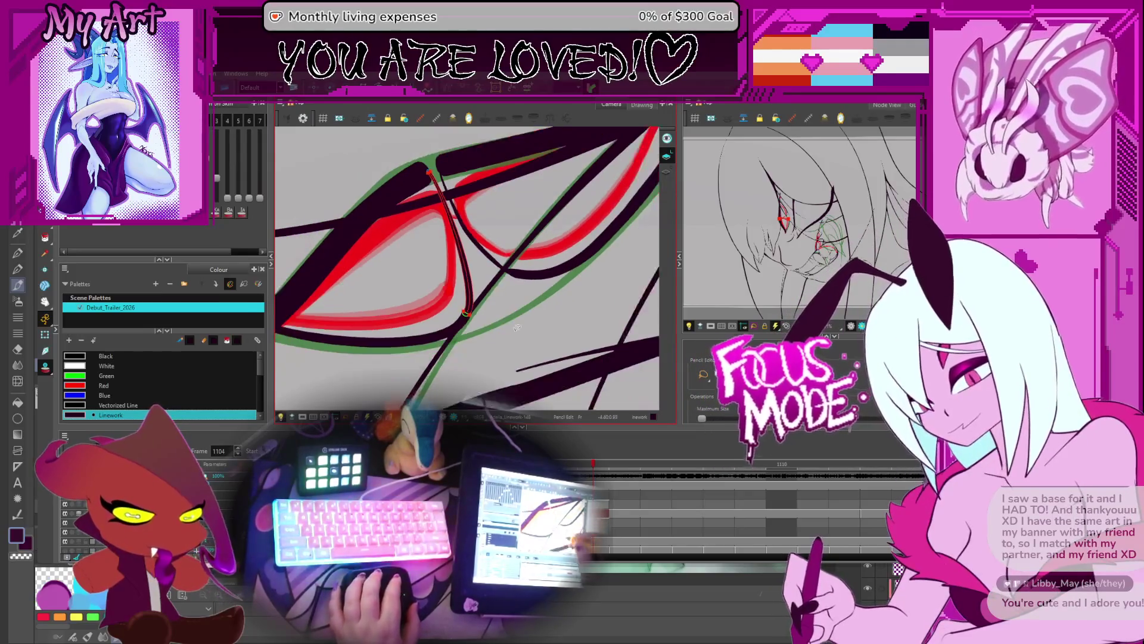
Zoom out over the eye to check the lineart, then return to frame 1102
drag(522, 334, 522, 307)
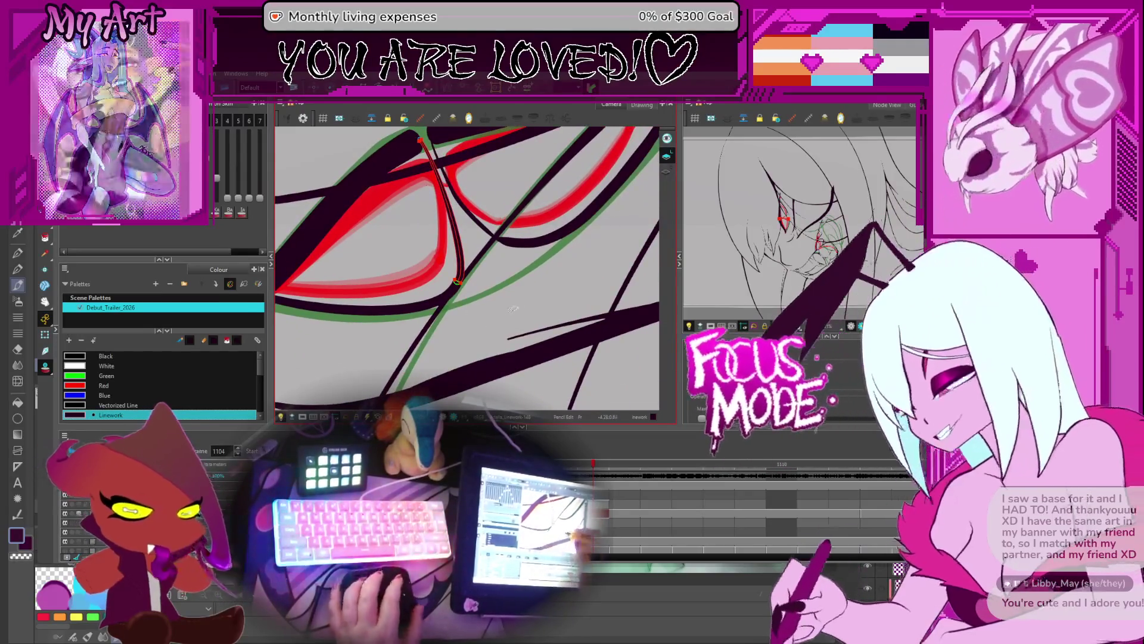
scroll(501, 266, down, 5)
mouse_move(501, 266)
mouse_down()
mouse_move(498, 286)
mouse_move(514, 257)
mouse_up()
scroll(515, 258, up, 3)
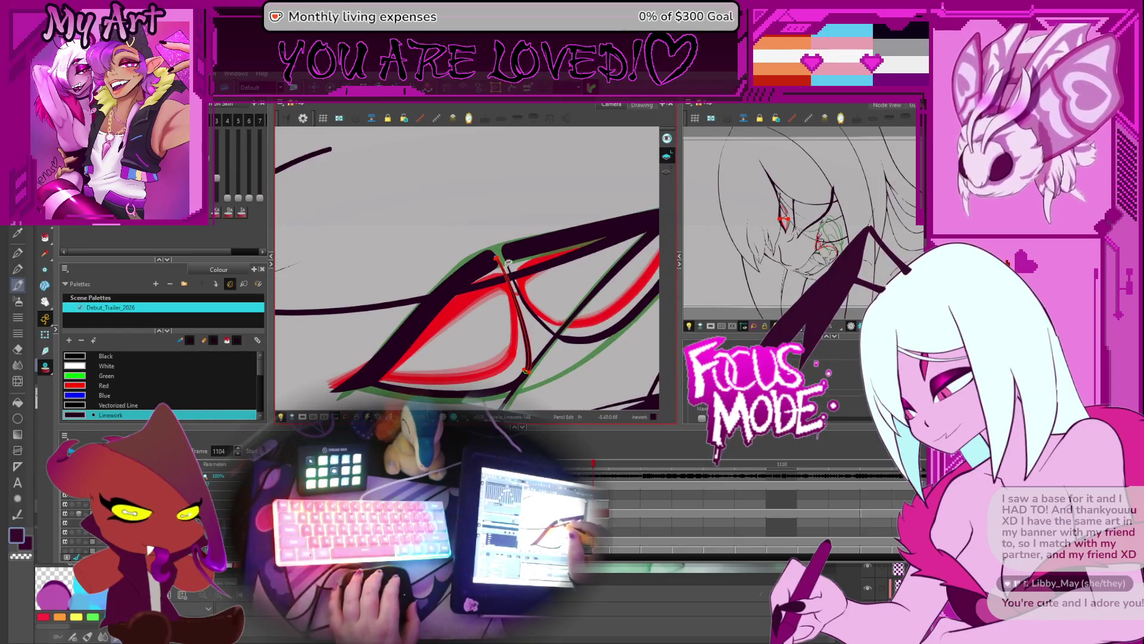
scroll(508, 262, down, 3)
scroll(495, 298, down, 3)
key(comma)
key(comma)
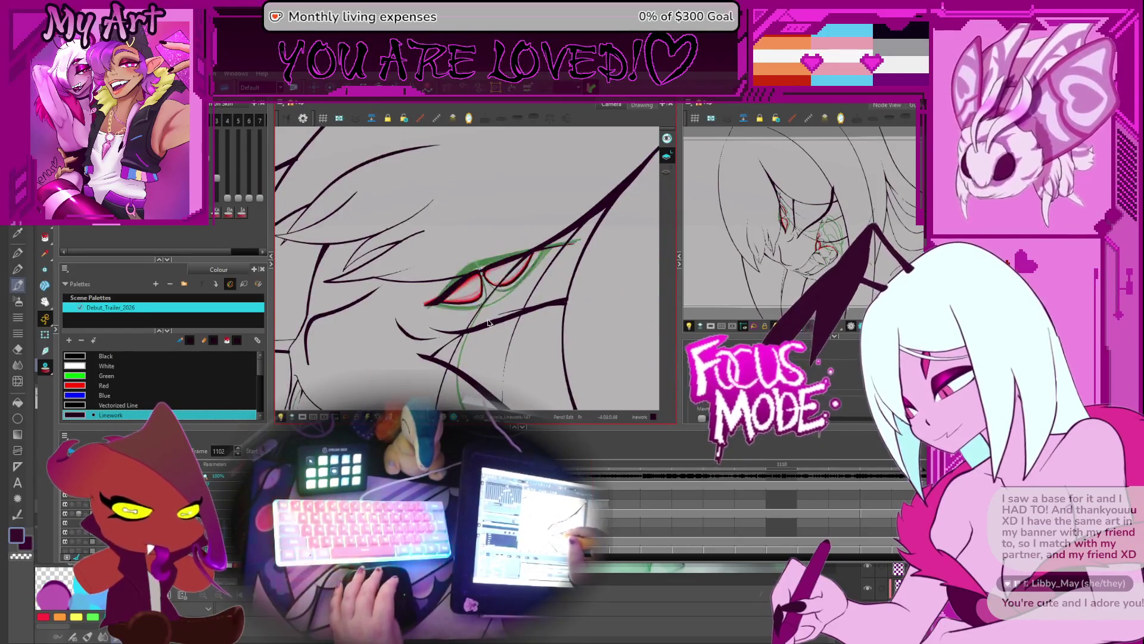
Rotate and zoom the view onto the fanged mouth
scroll(488, 323, down, 3)
key(period)
key(period)
drag(488, 323, 477, 298)
scroll(477, 286, up, 3)
key(comma)
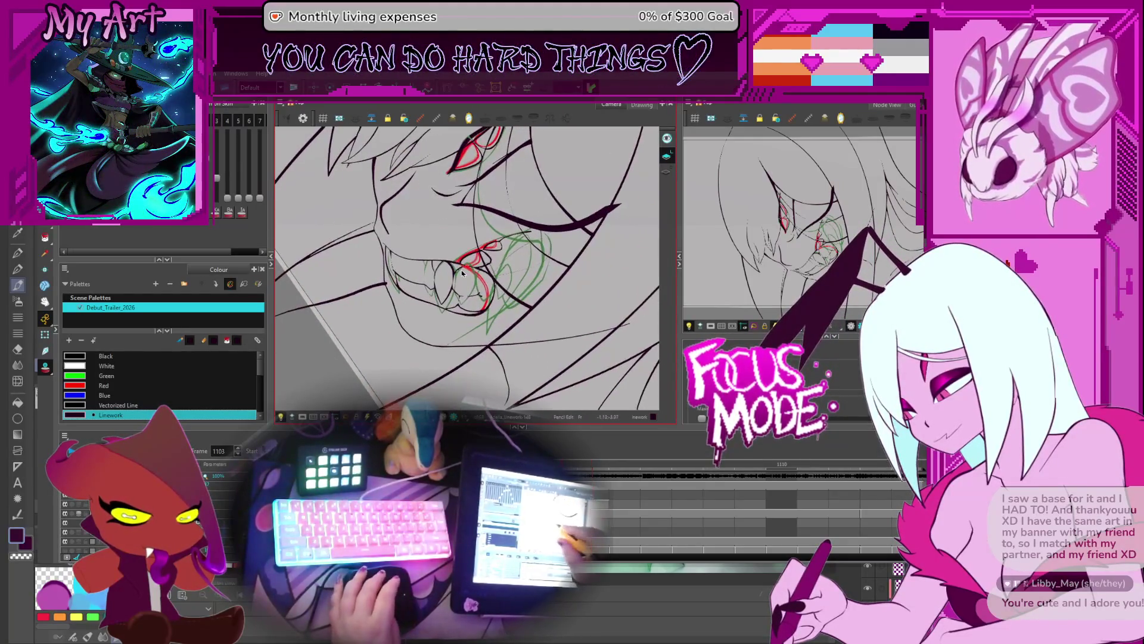
scroll(476, 274, up, 5)
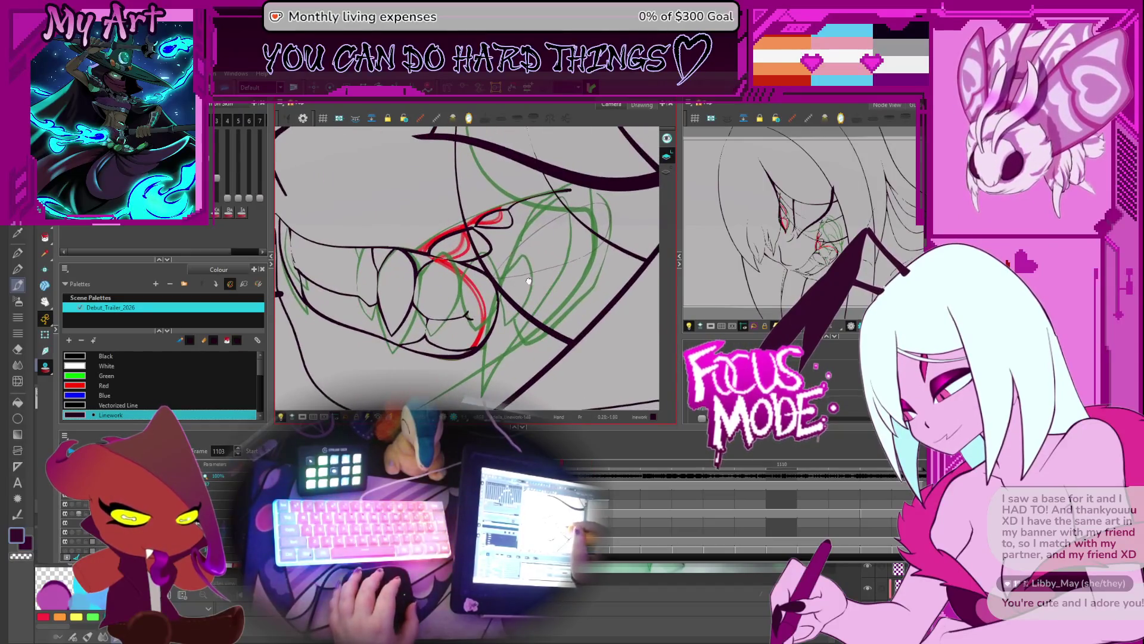
drag(529, 280, 512, 297)
Flip between neighbouring drawings to compare the mouth, then go to frame 1105
key(period)
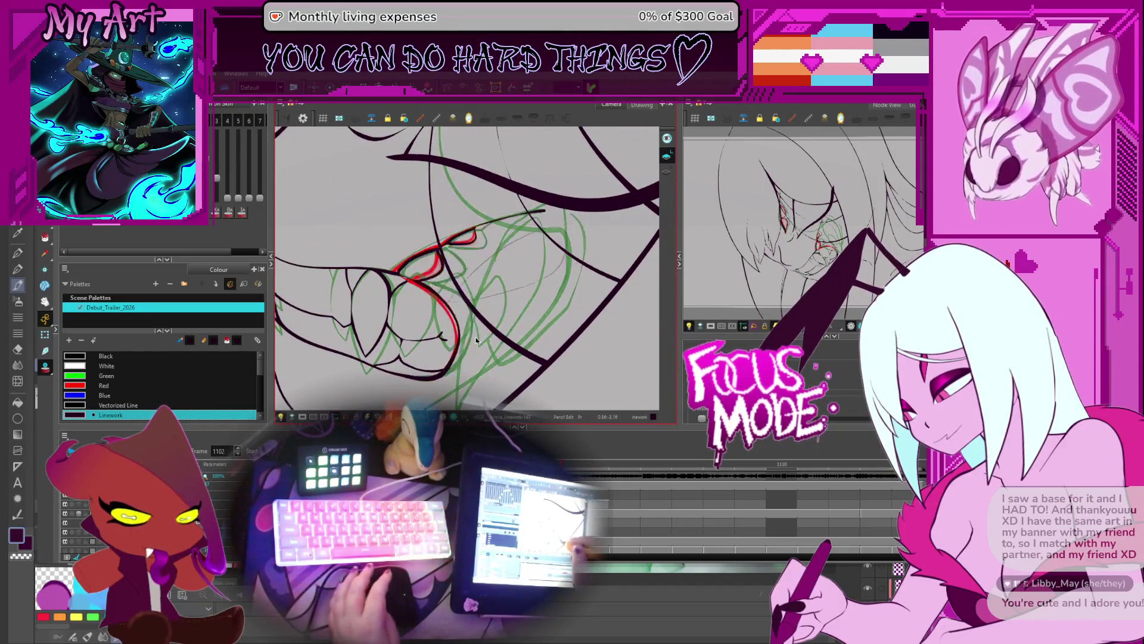
key(comma)
key(period)
key(comma)
key(period)
drag(523, 277, 540, 301)
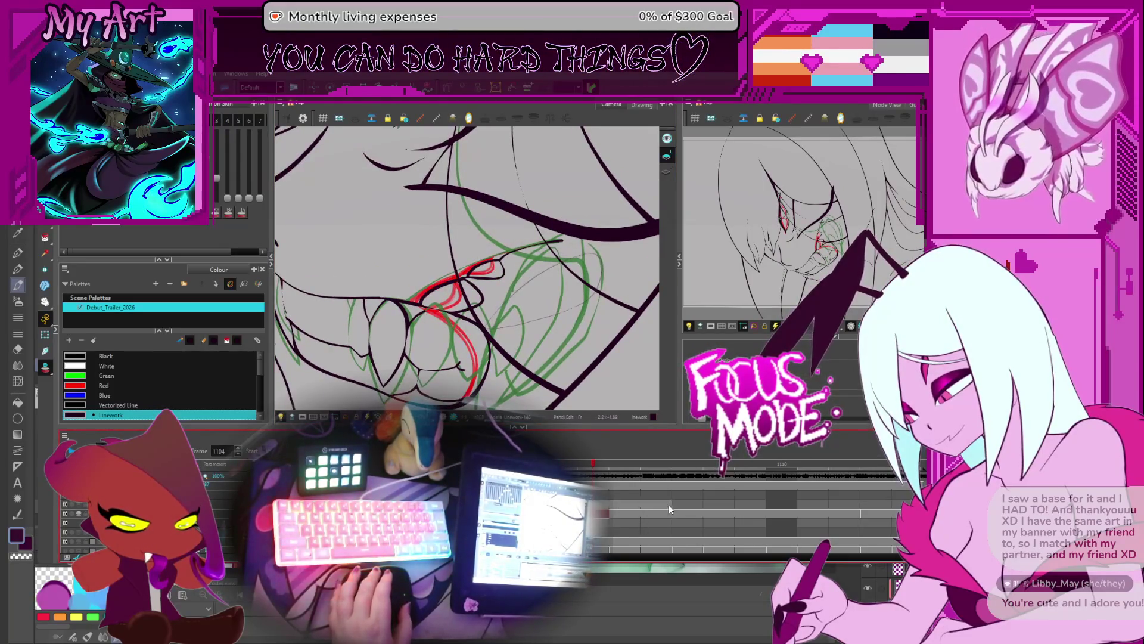
click(622, 514)
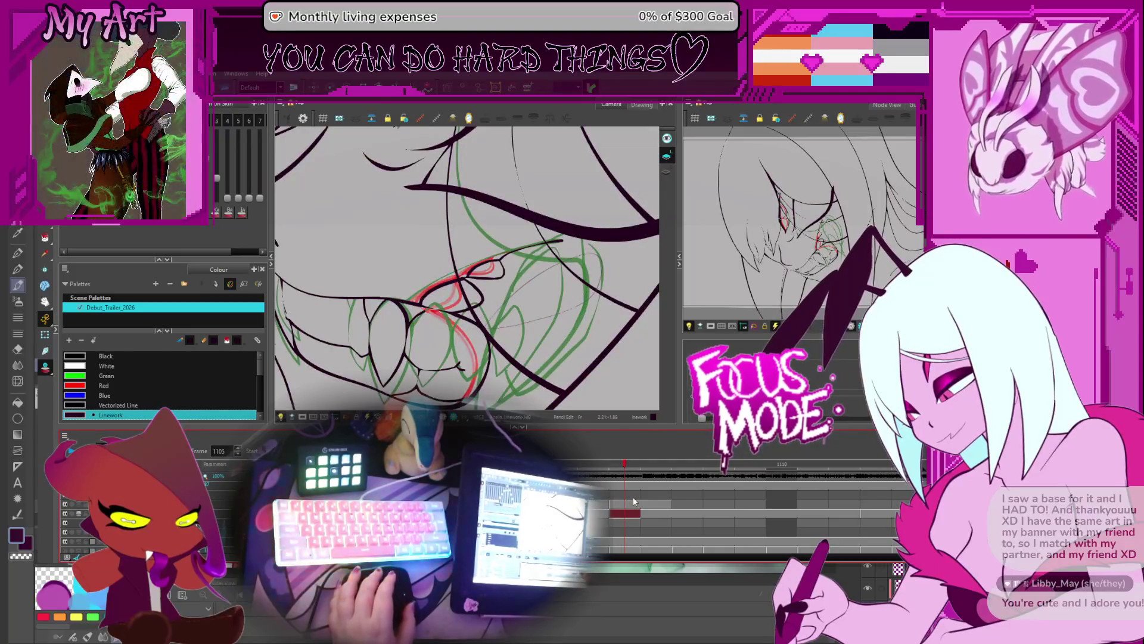
mouse_move(477, 298)
mouse_down()
mouse_move(529, 305)
mouse_move(503, 338)
mouse_move(477, 321)
mouse_up()
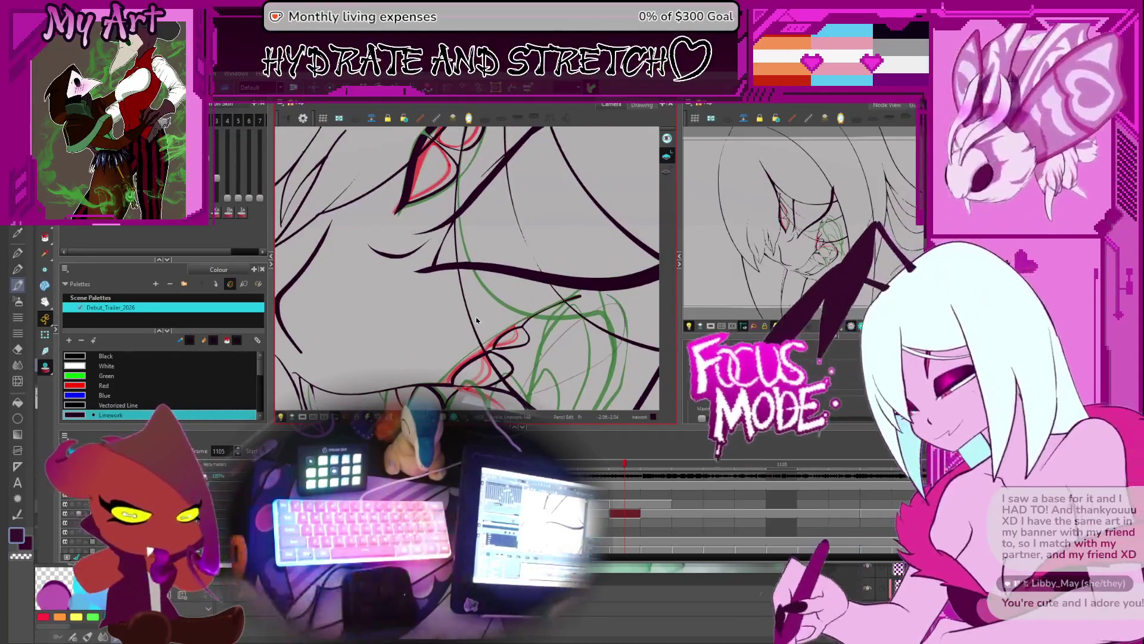
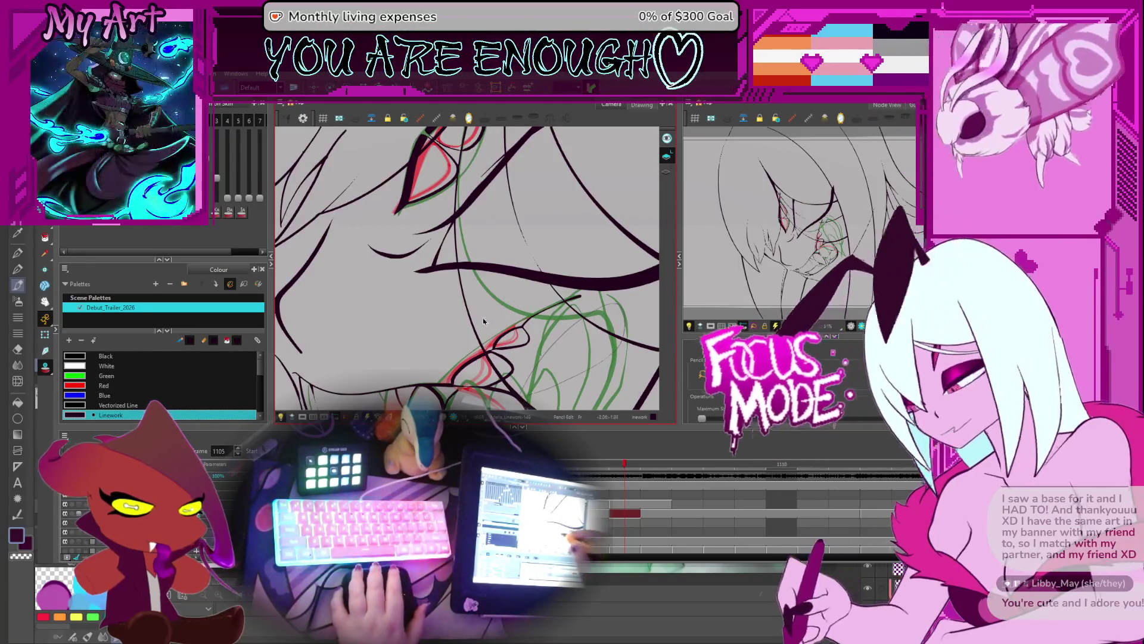
Compare the mouth across neighbouring frames and select the red ellipse strokes on the sketch layer
scroll(513, 298, down, 5)
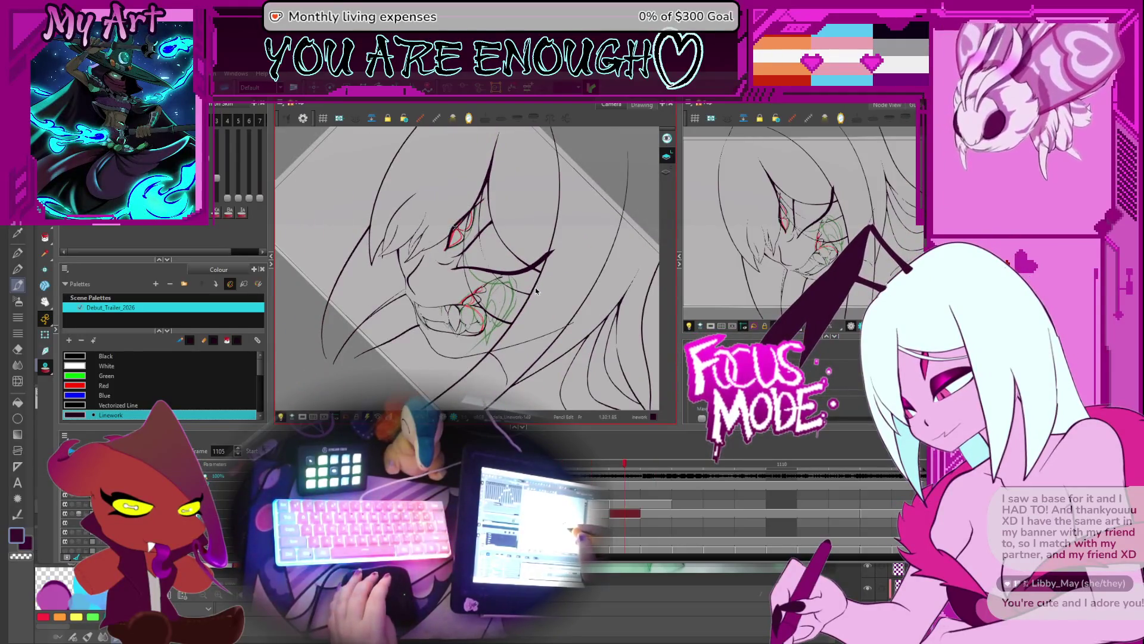
key(comma)
scroll(518, 287, up, 5)
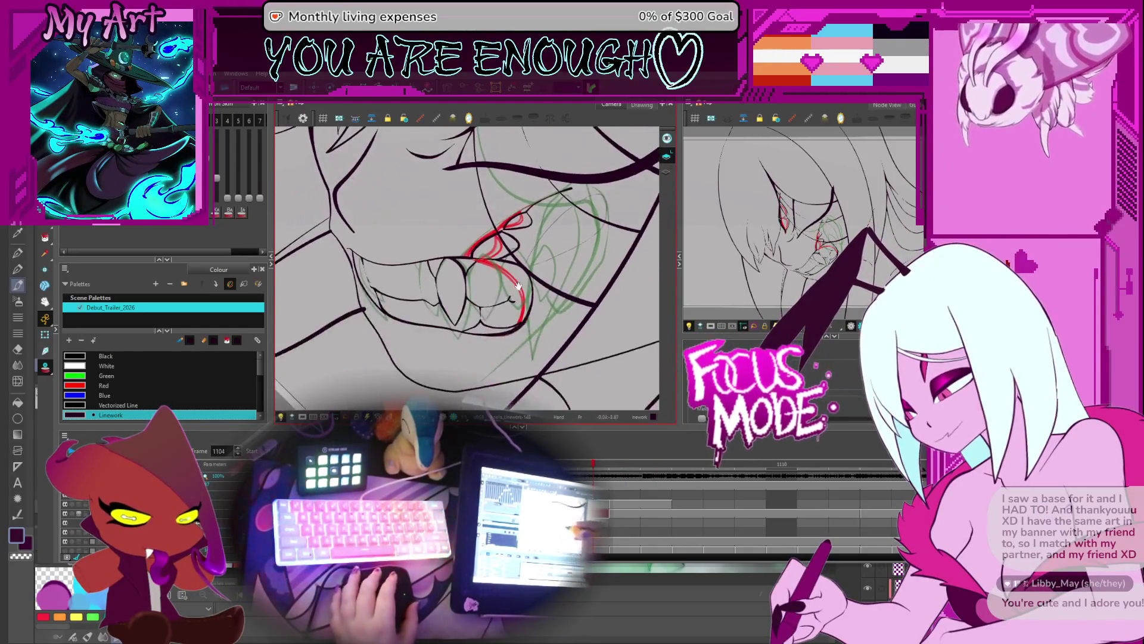
key(period)
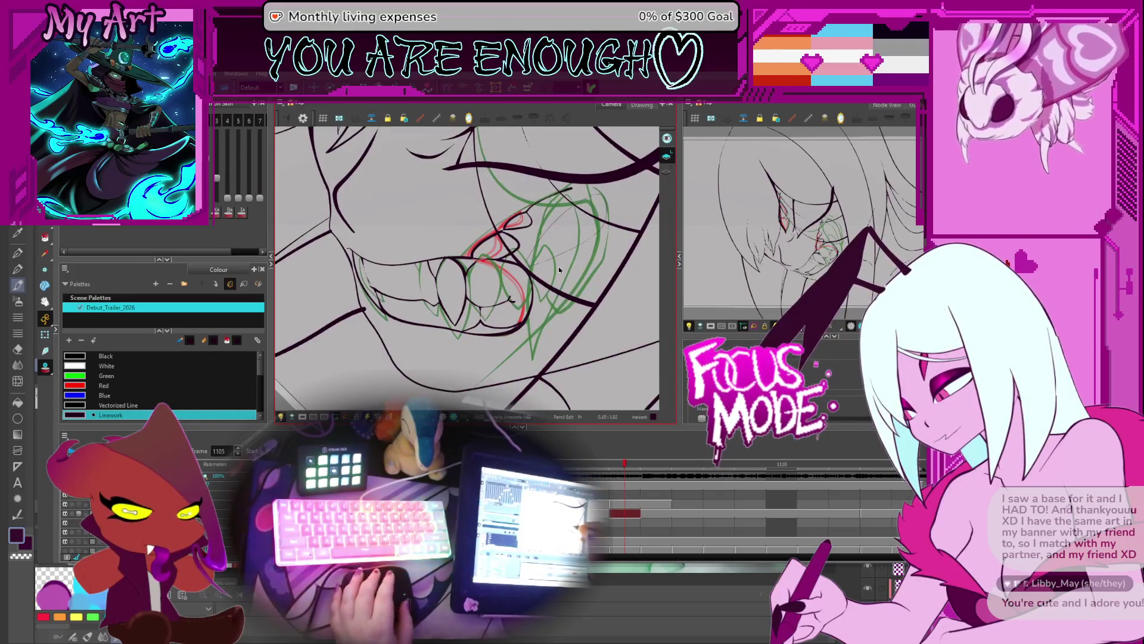
key(shift+slash)
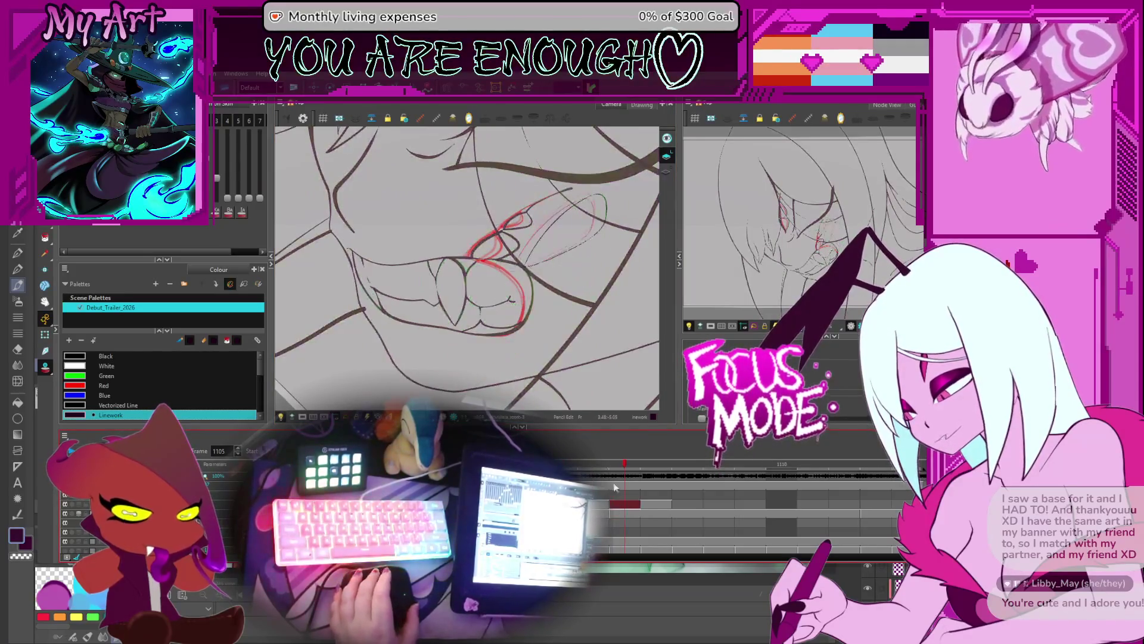
key(2)
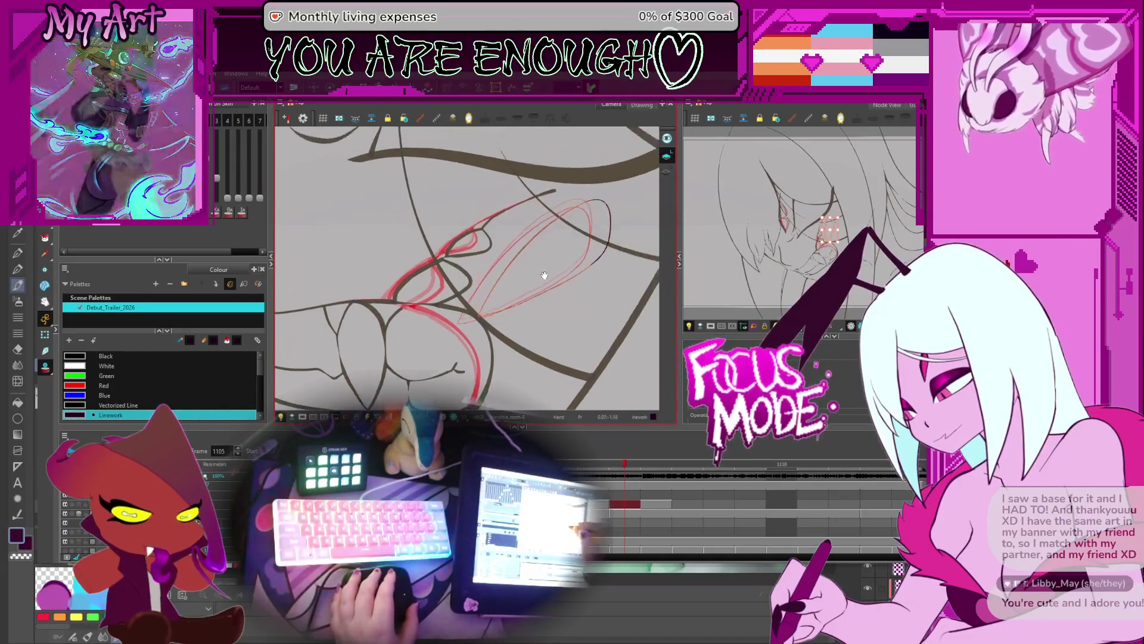
click(536, 266)
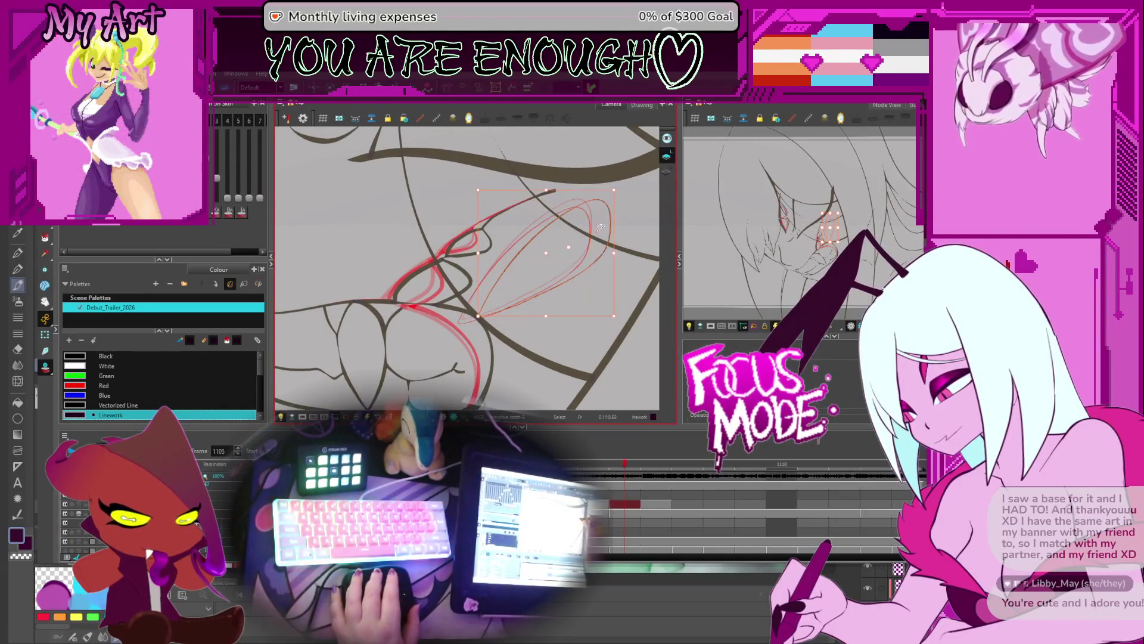
click(553, 250)
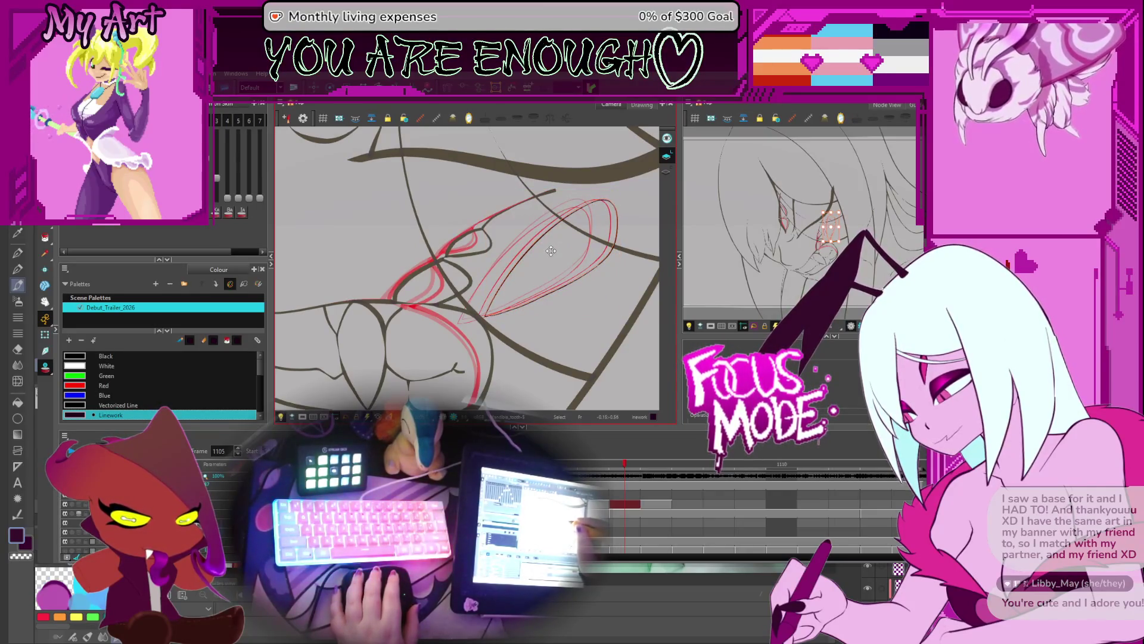
click(551, 251)
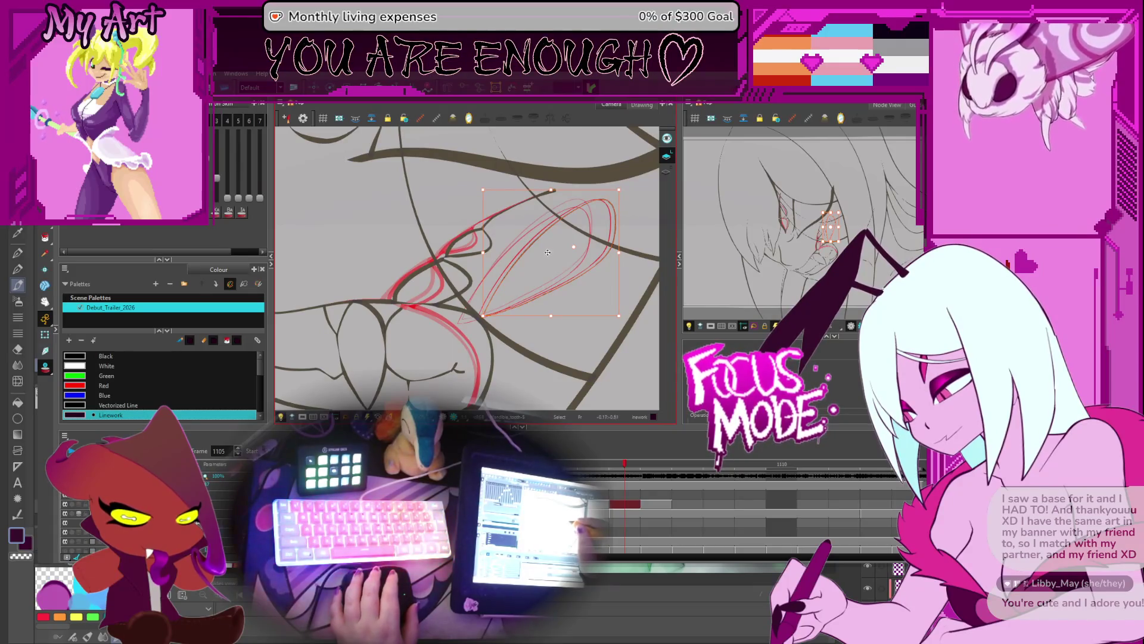
click(620, 514)
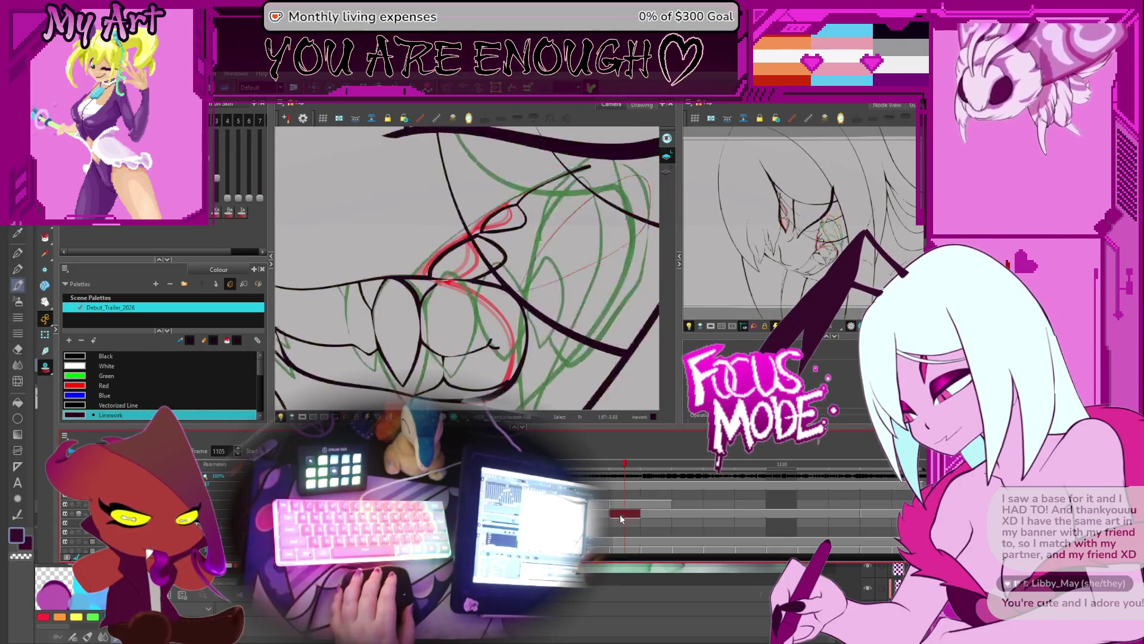
Pull the right side of the lower teeth outline upward with the Contour Editor
key(alt+q)
click(520, 305)
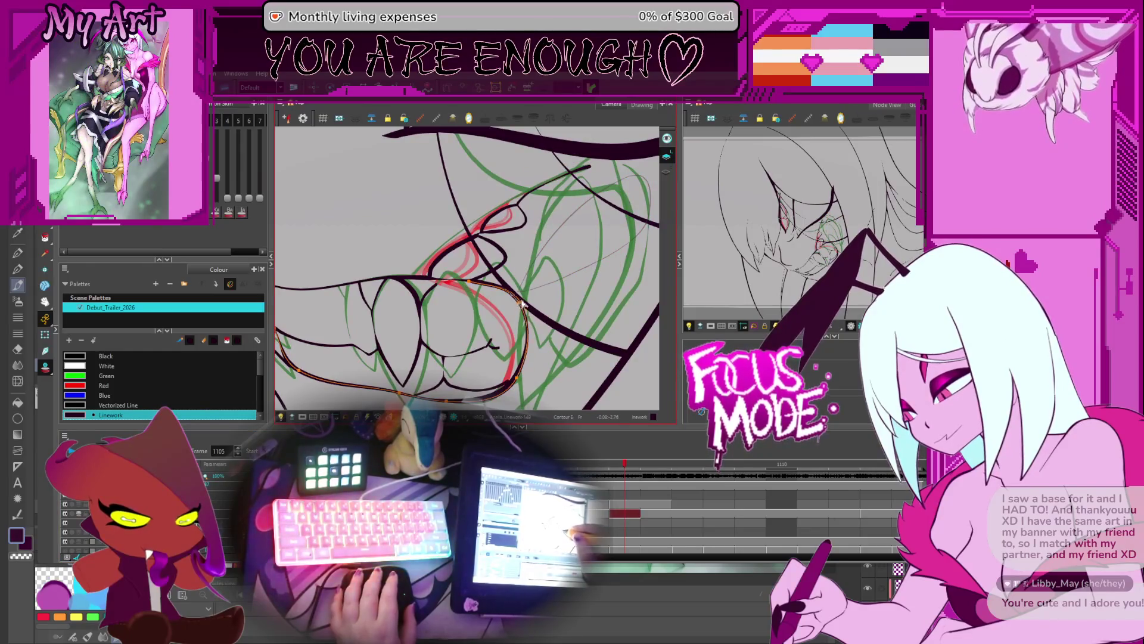
drag(525, 304, 532, 293)
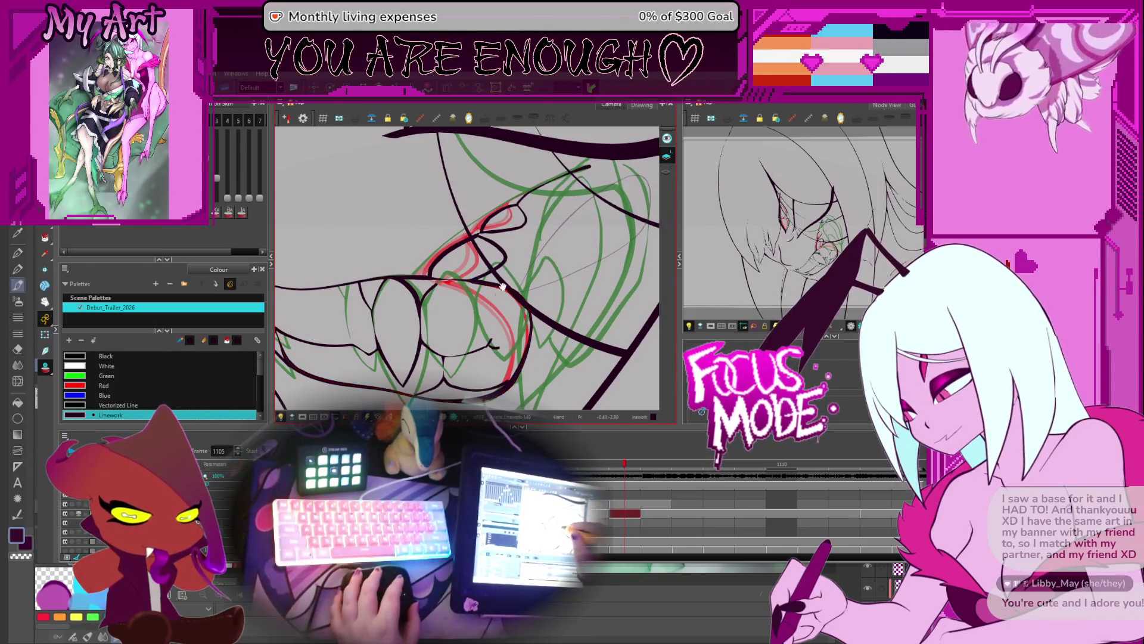
scroll(489, 280, up, 3)
scroll(453, 301, down, 4)
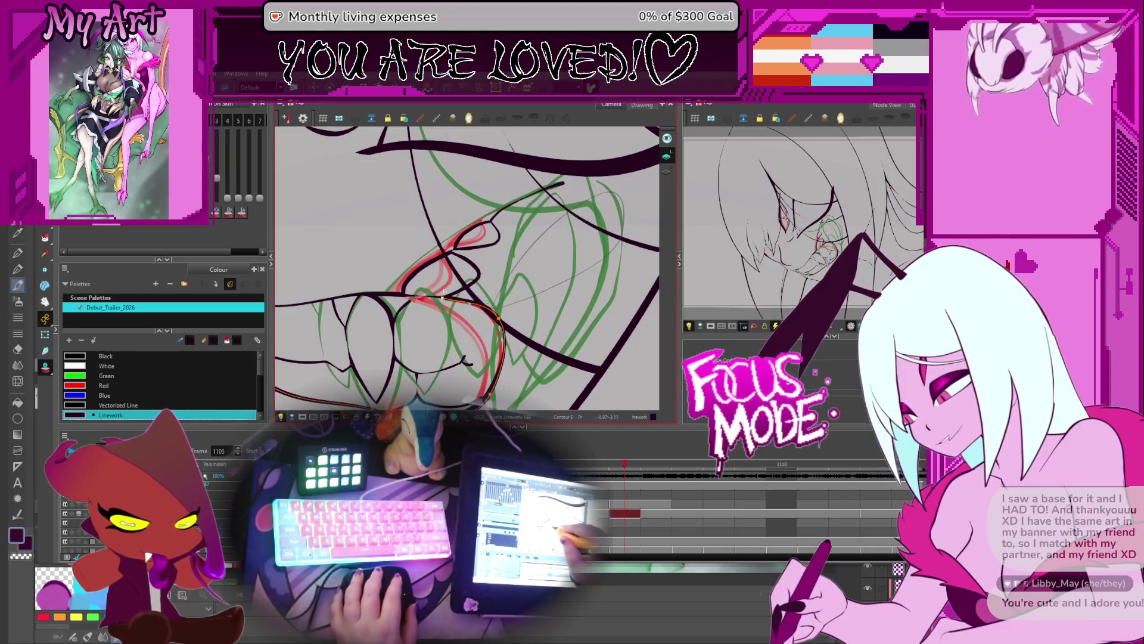
scroll(444, 292, up, 4)
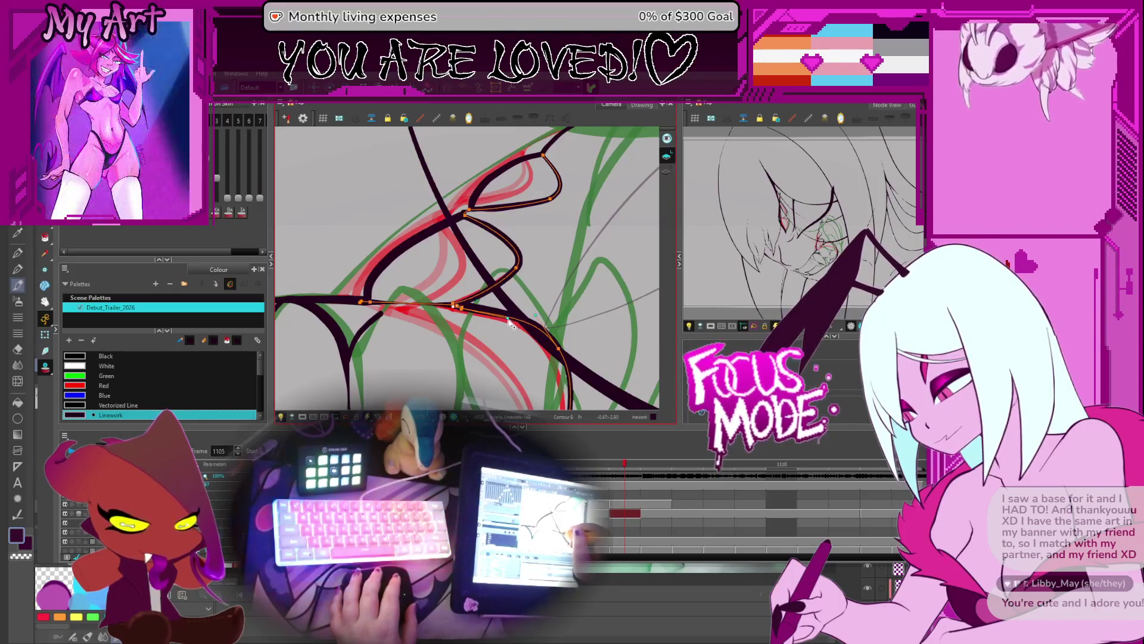
scroll(532, 340, down, 5)
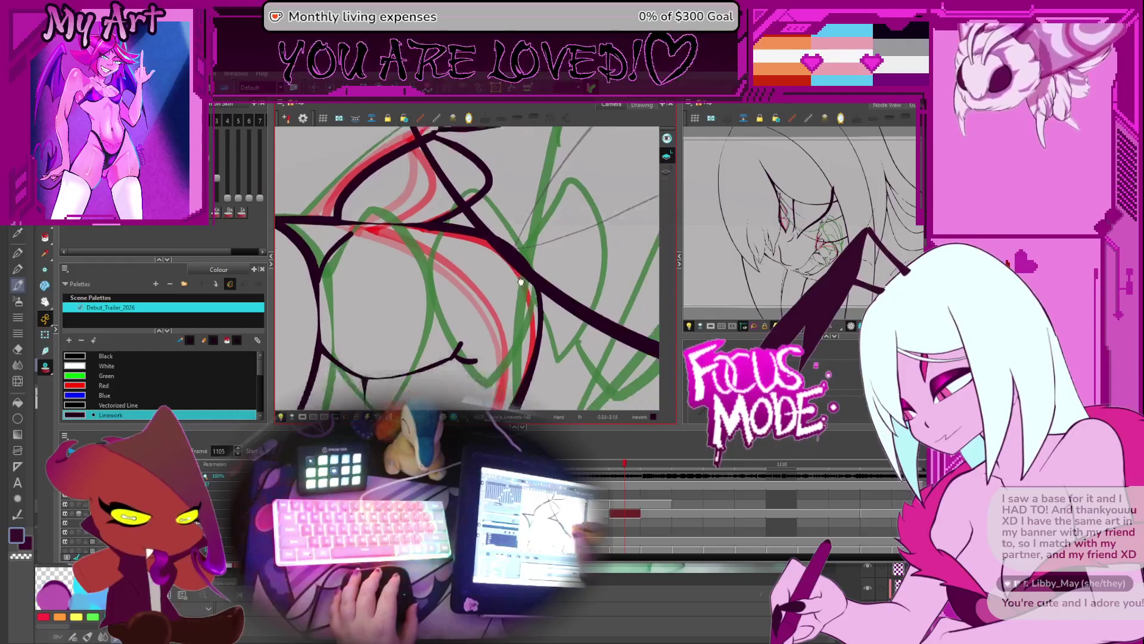
click(511, 354)
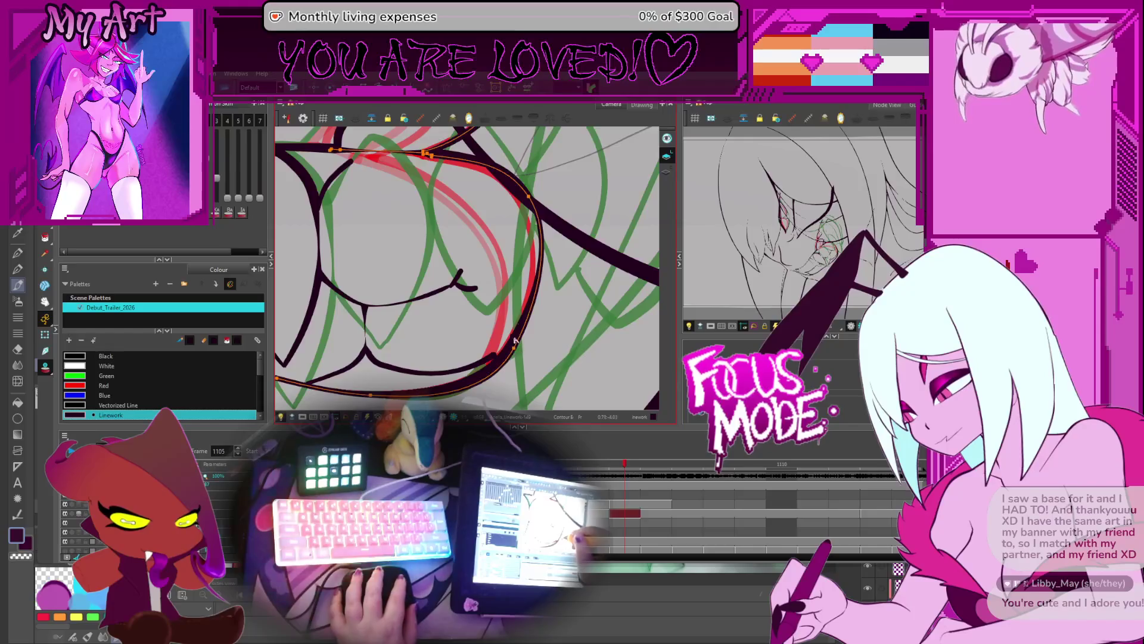
Pan to the mouth corner and select the lower horizontal and upper loop strokes for editing
scroll(513, 328, up, 5)
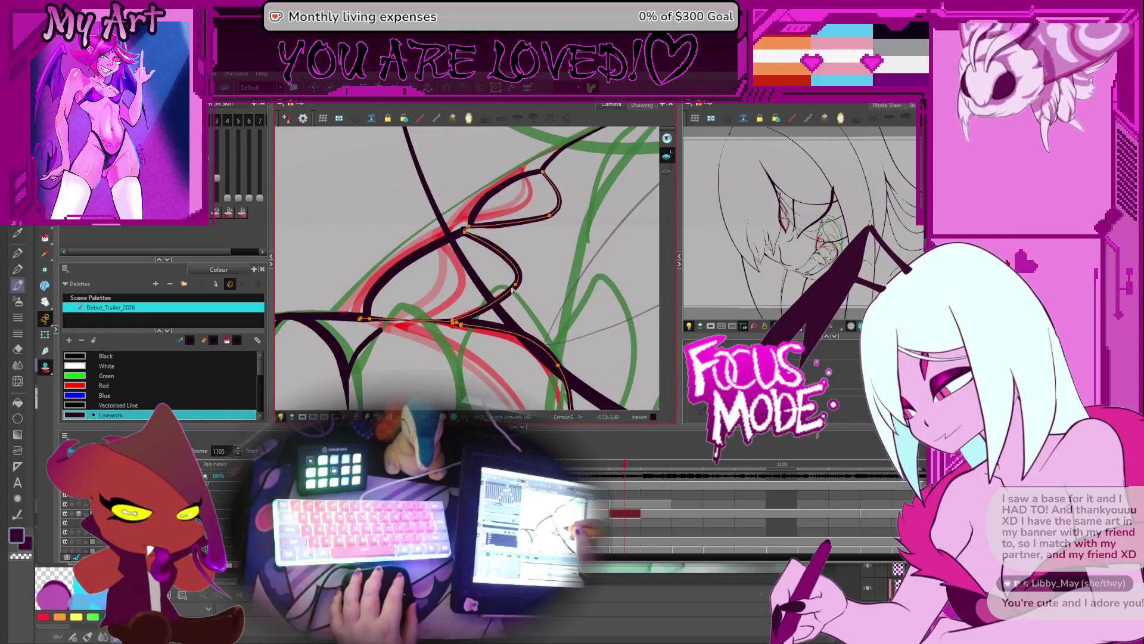
drag(458, 219, 488, 251)
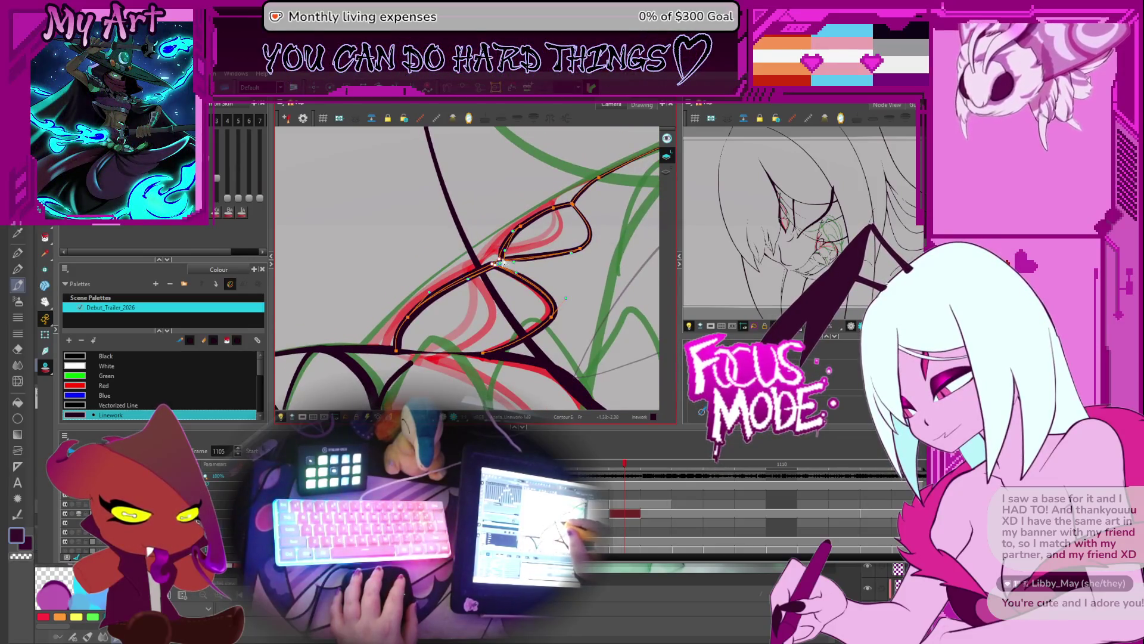
drag(504, 262, 480, 269)
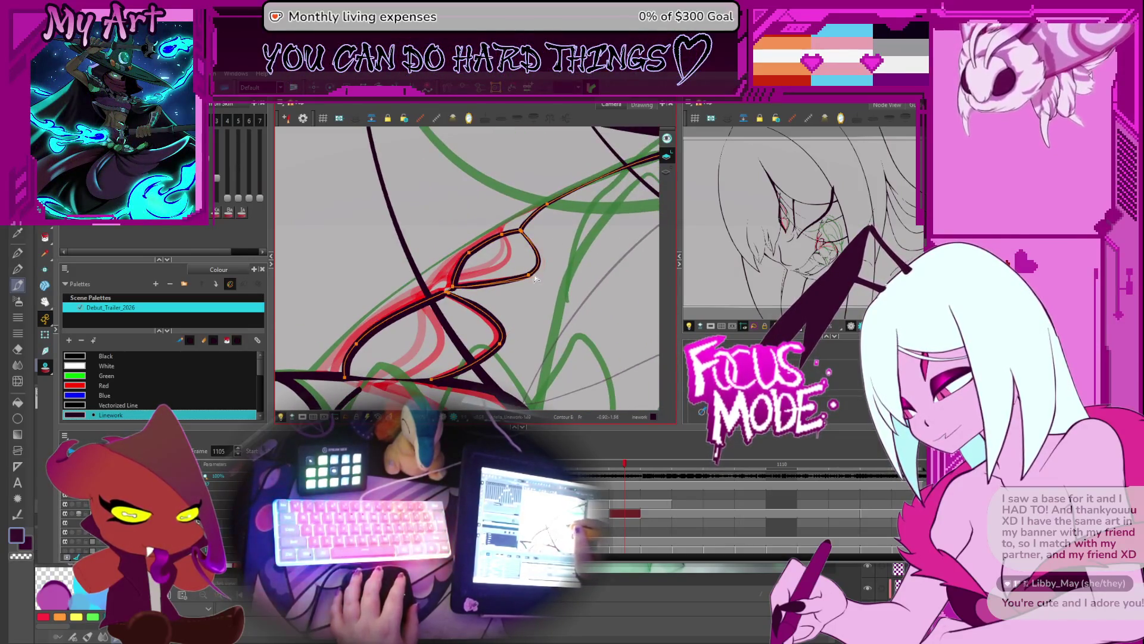
scroll(530, 260, up, 2)
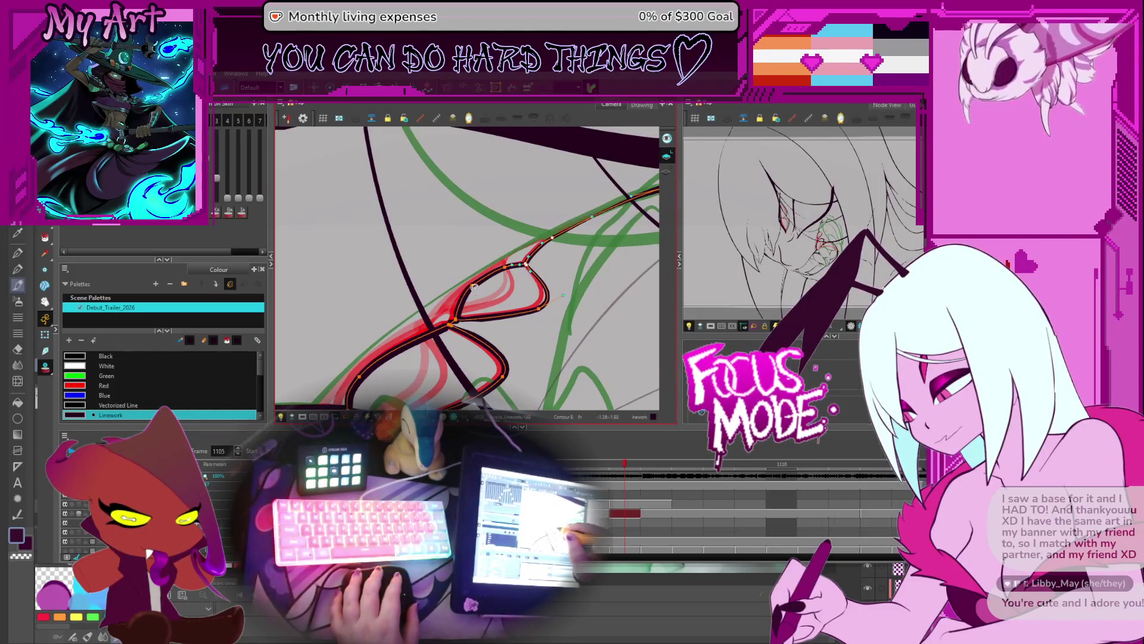
drag(610, 265, 533, 290)
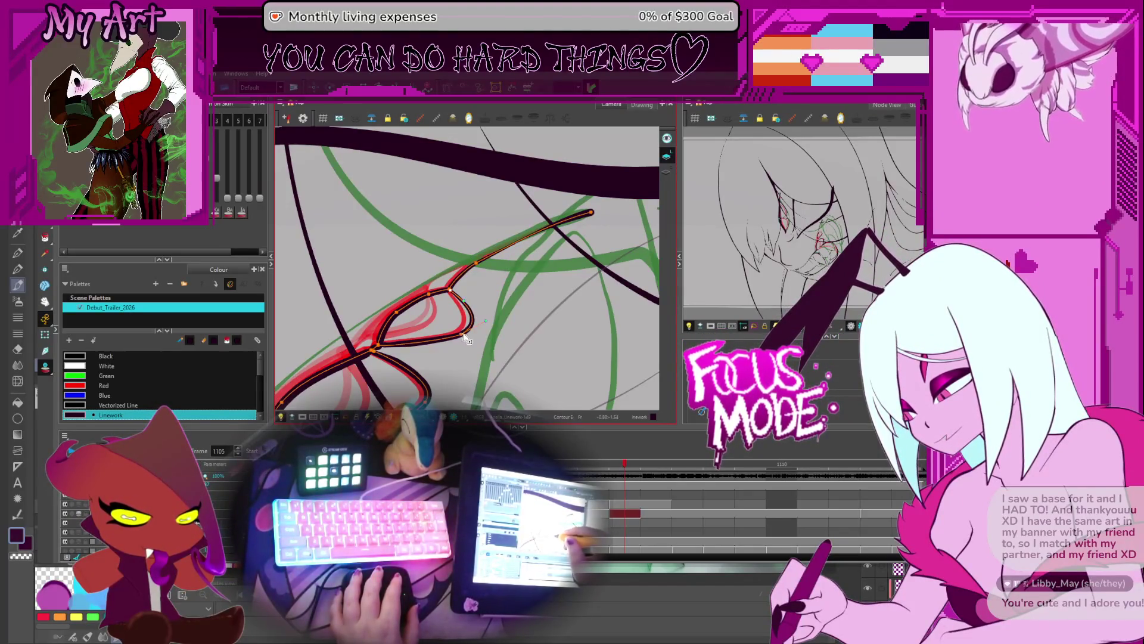
key(space)
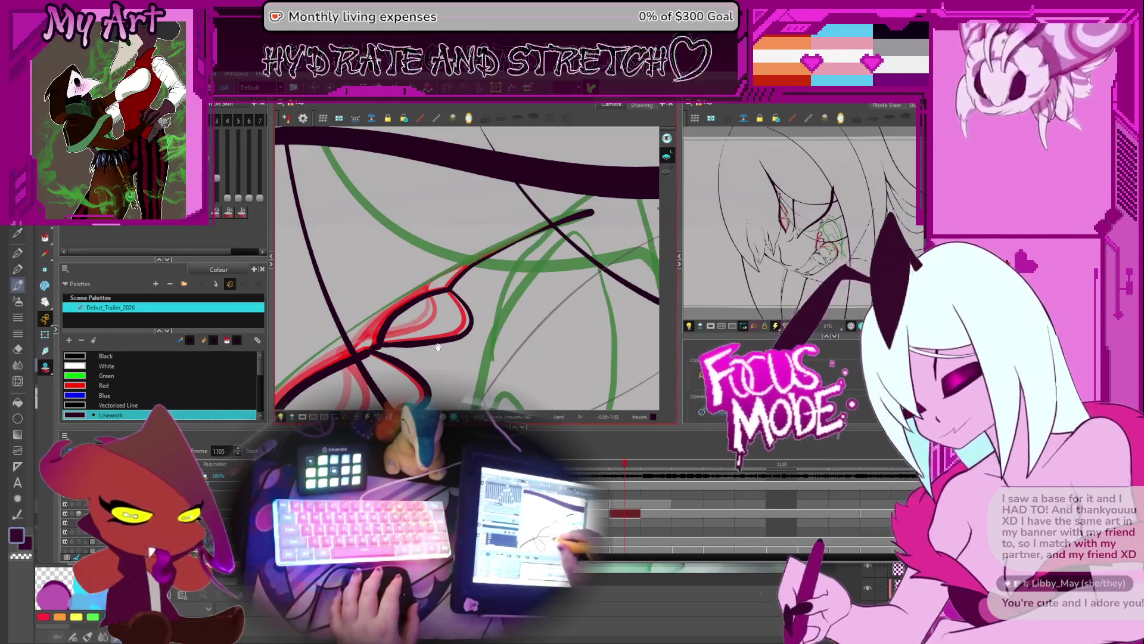
mouse_move(440, 341)
mouse_down()
mouse_move(500, 274)
mouse_move(559, 250)
mouse_up()
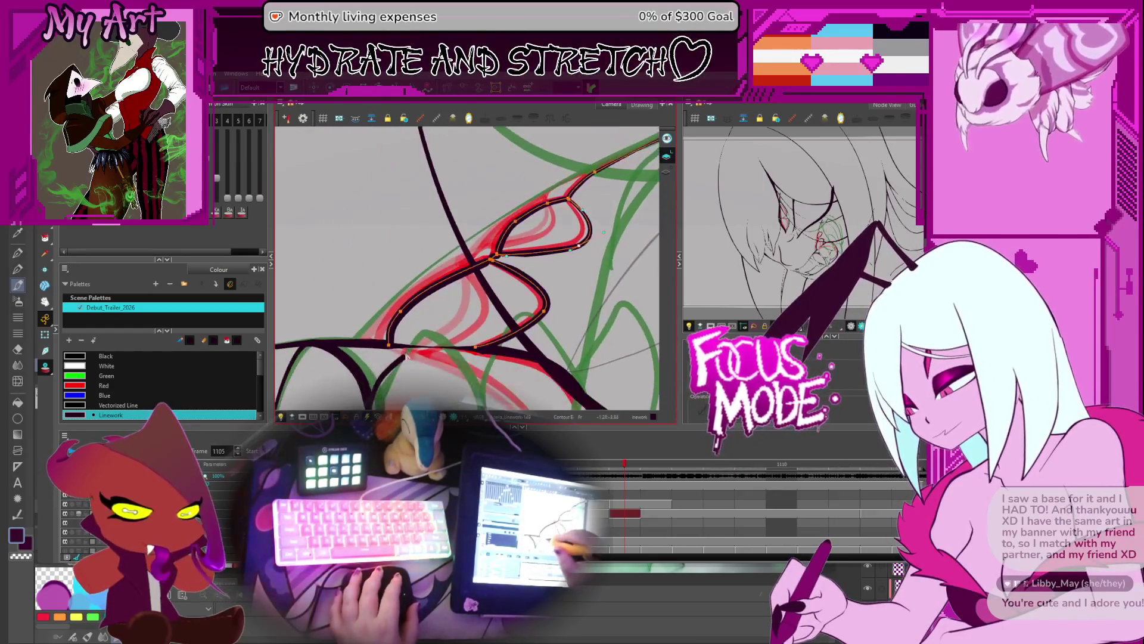
click(397, 347)
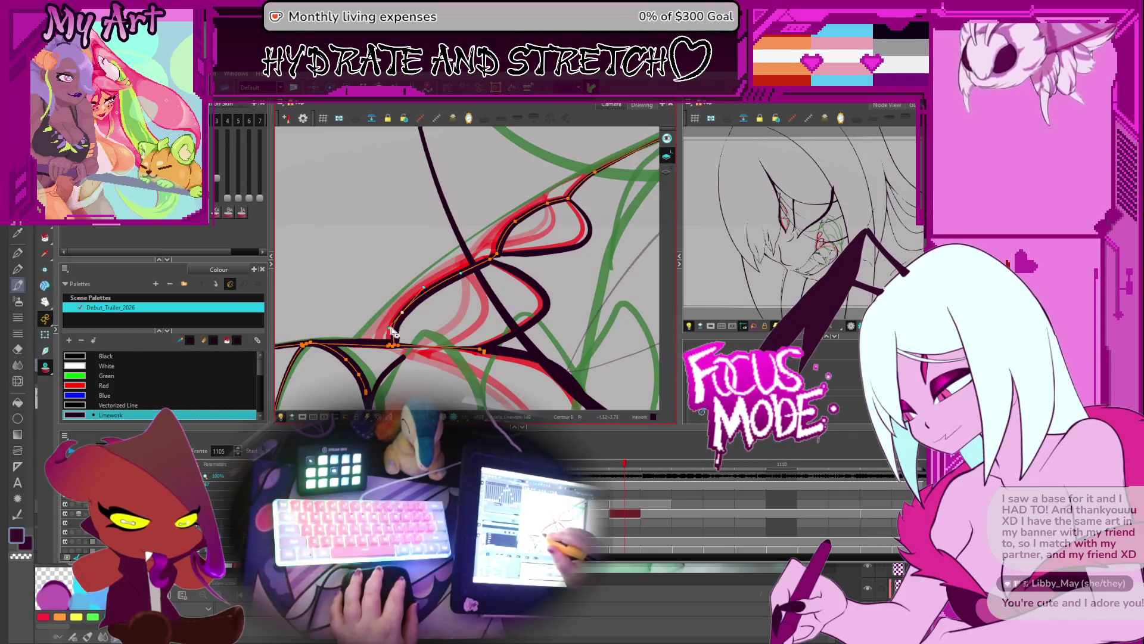
drag(495, 259, 408, 342)
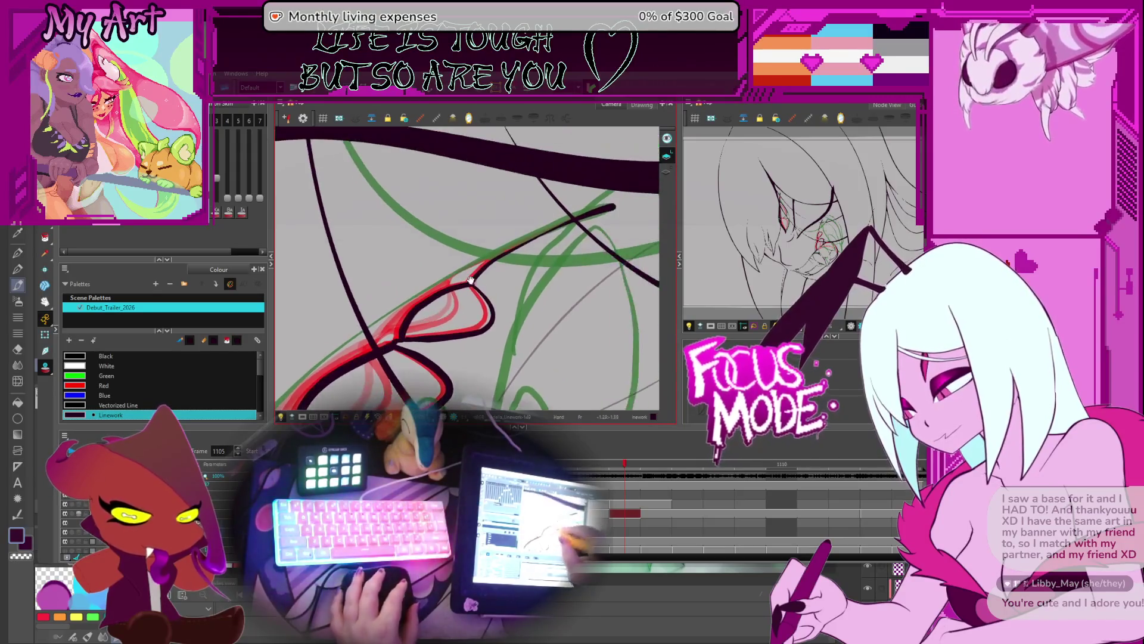
click(519, 257)
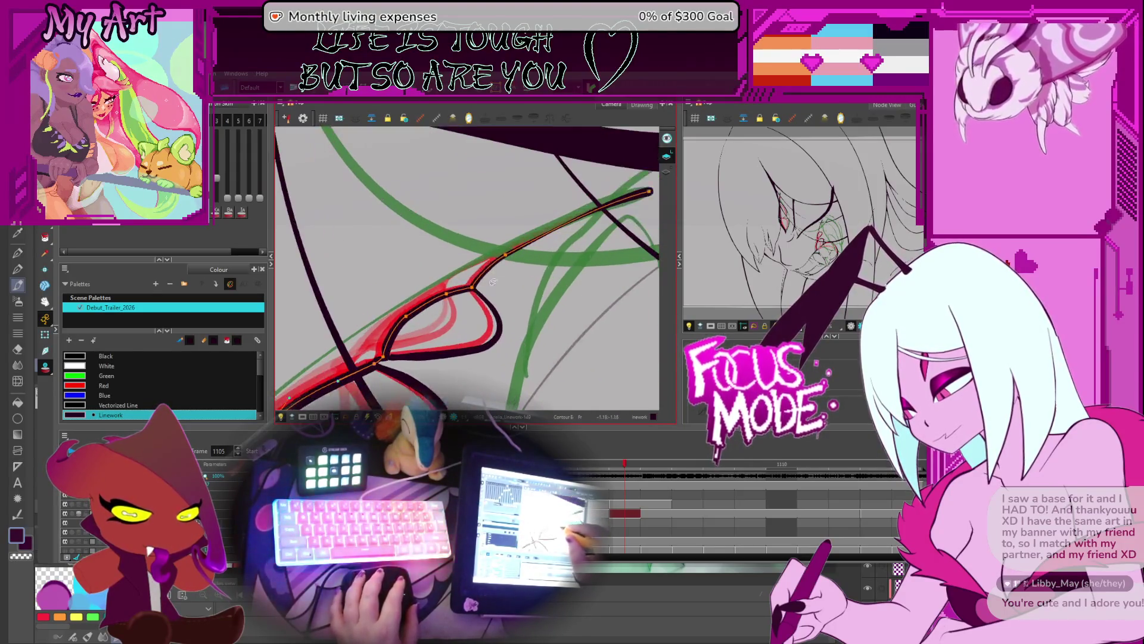
scroll(498, 274, down, 2)
Step through neighbouring frames and rotate the canvas so the face sits upright
scroll(517, 275, down, 3)
scroll(518, 274, up, 3)
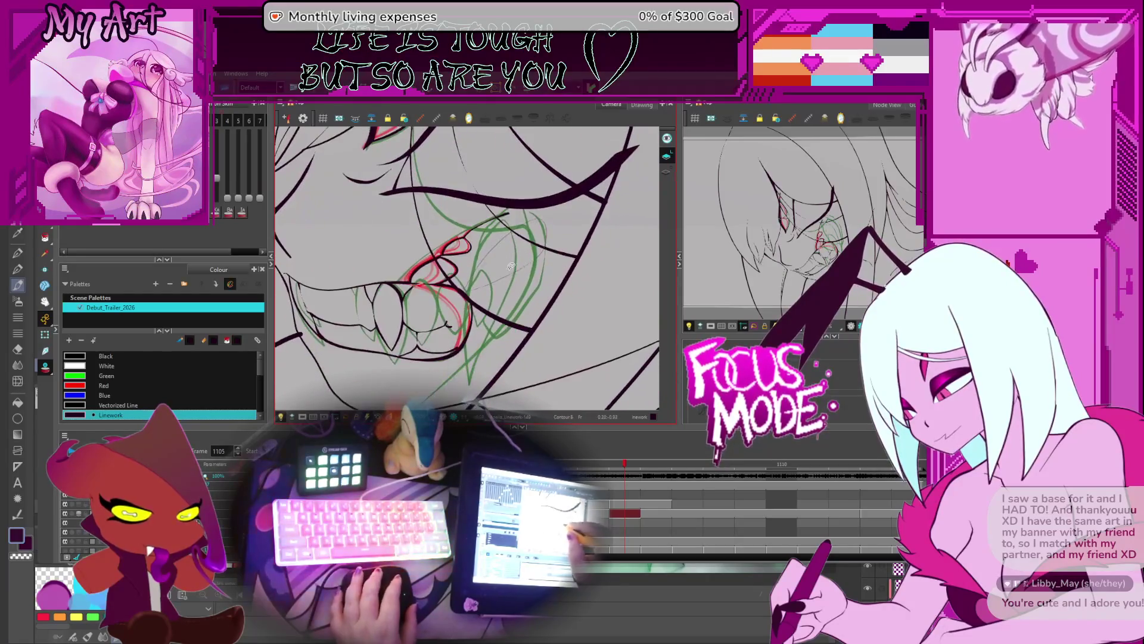
key(comma)
key(comma)
key(comma)
key(comma)
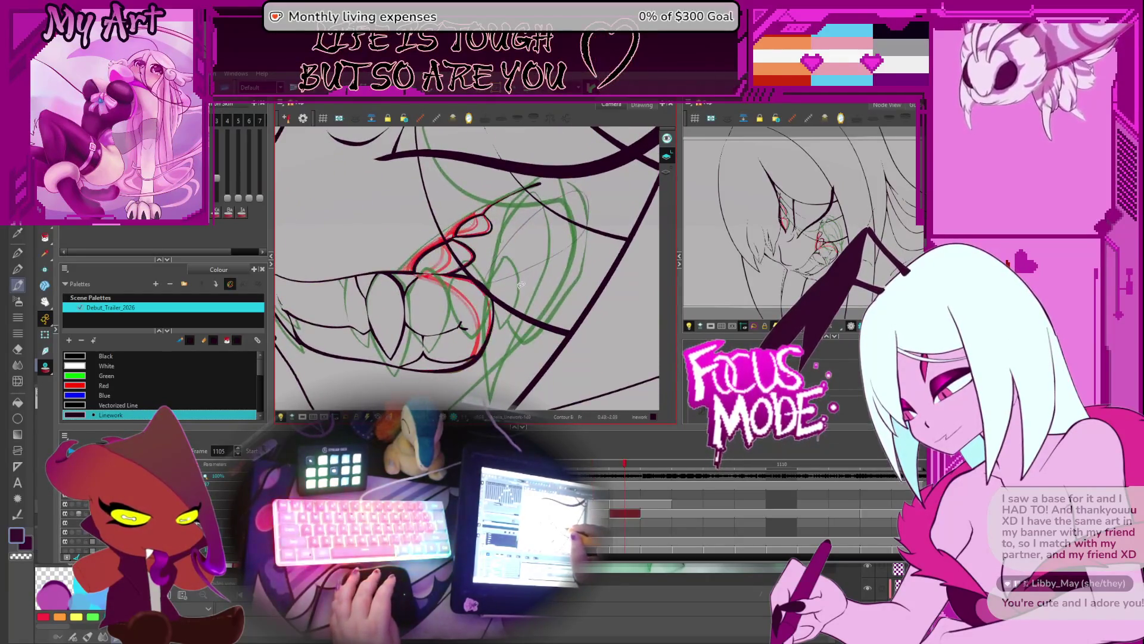
key(period)
key(period)
key(period)
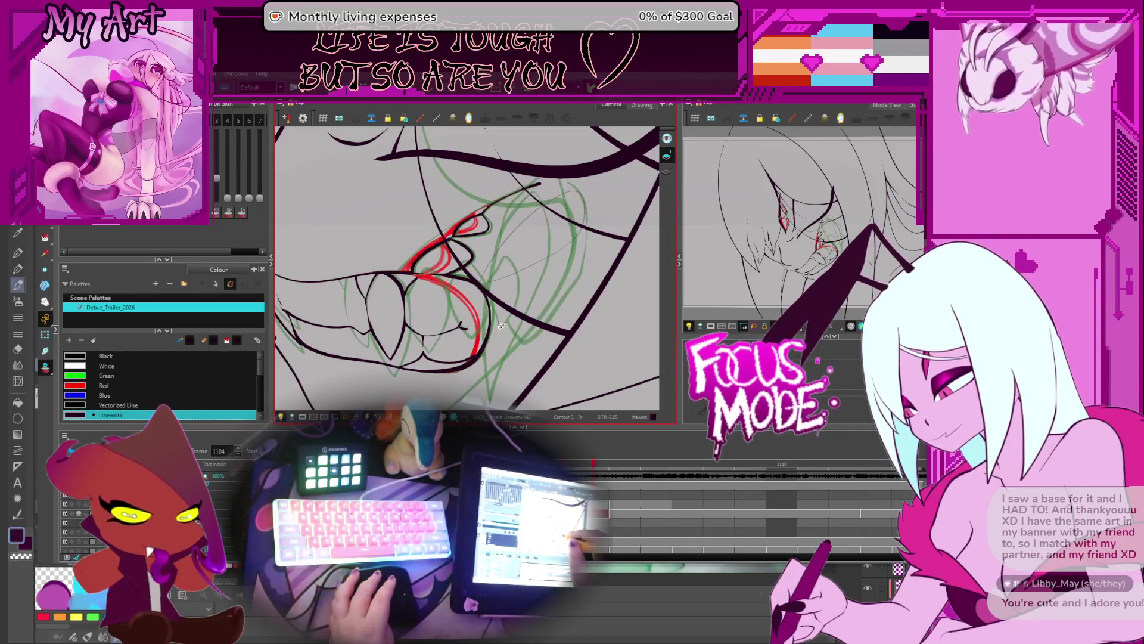
scroll(522, 248, down, 2)
key(comma)
key(comma)
key(comma)
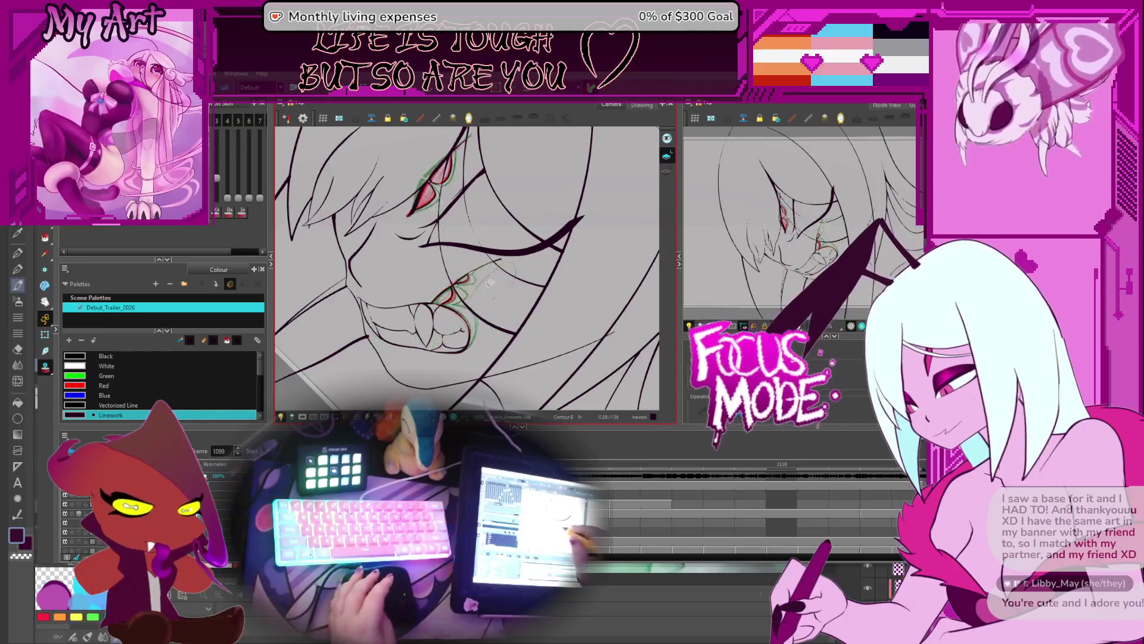
key(comma)
key(comma)
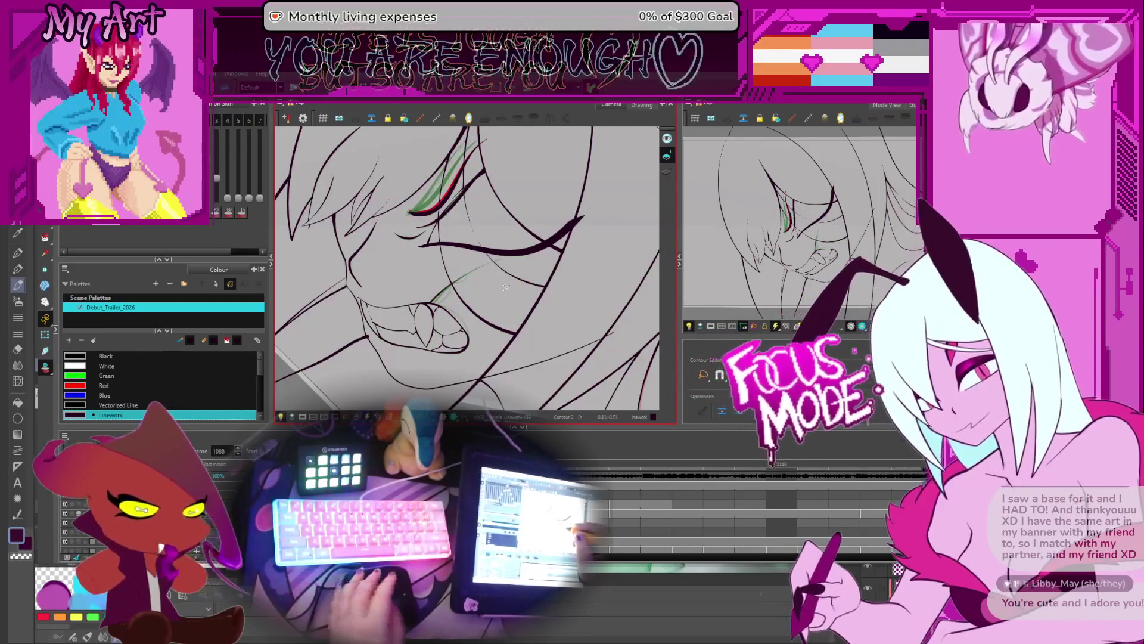
key(ctrl+alt)
ctrl+alt+drag(560, 320, 539, 295)
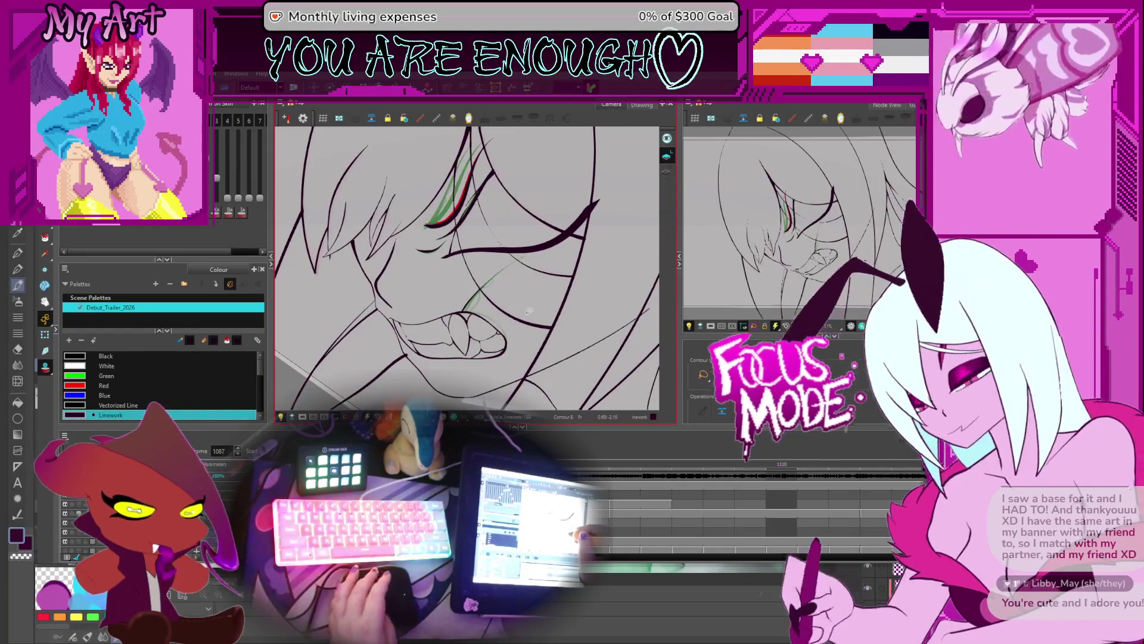
key(comma)
key(comma)
key(comma)
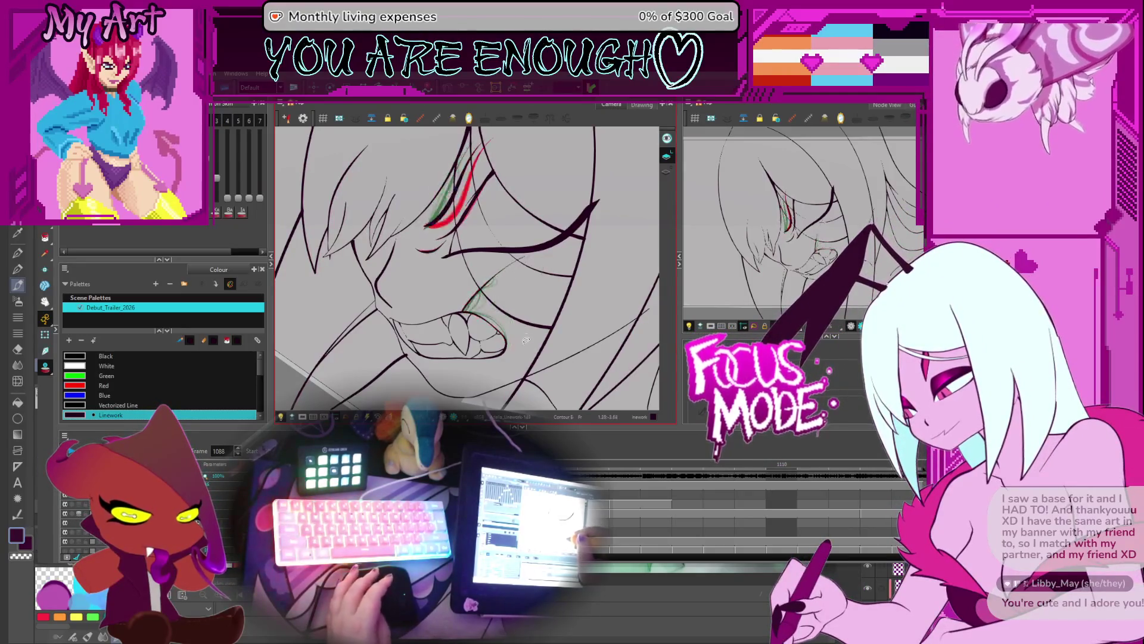
key(period)
key(period)
key(period)
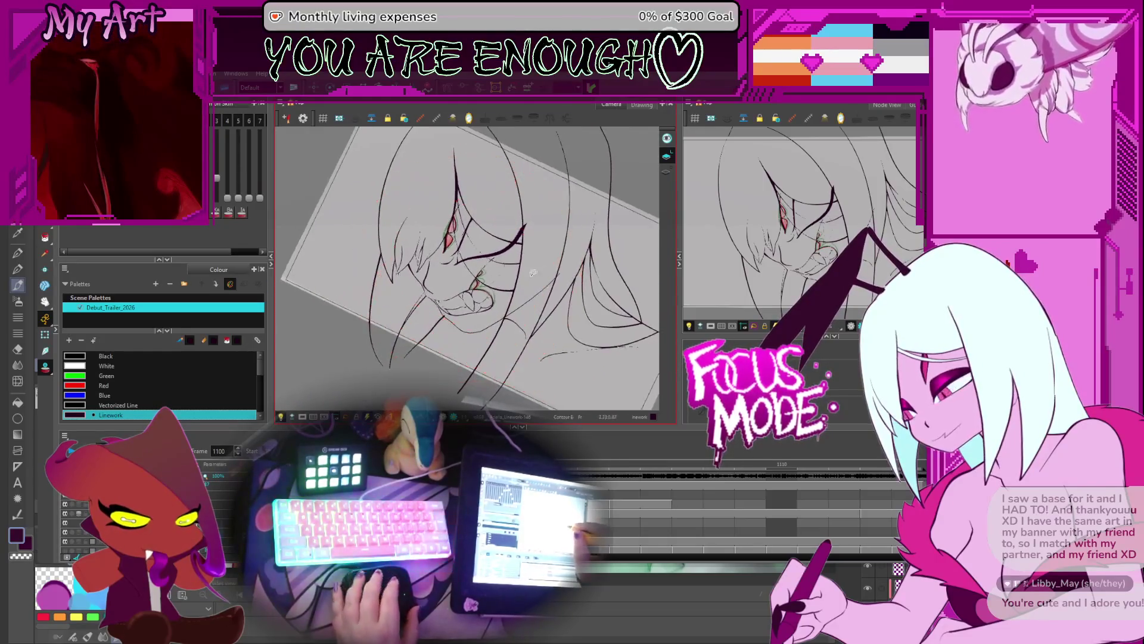
scroll(521, 325, up, 4)
Play back the animation, stop it, then step back to frame 1097
key(Return)
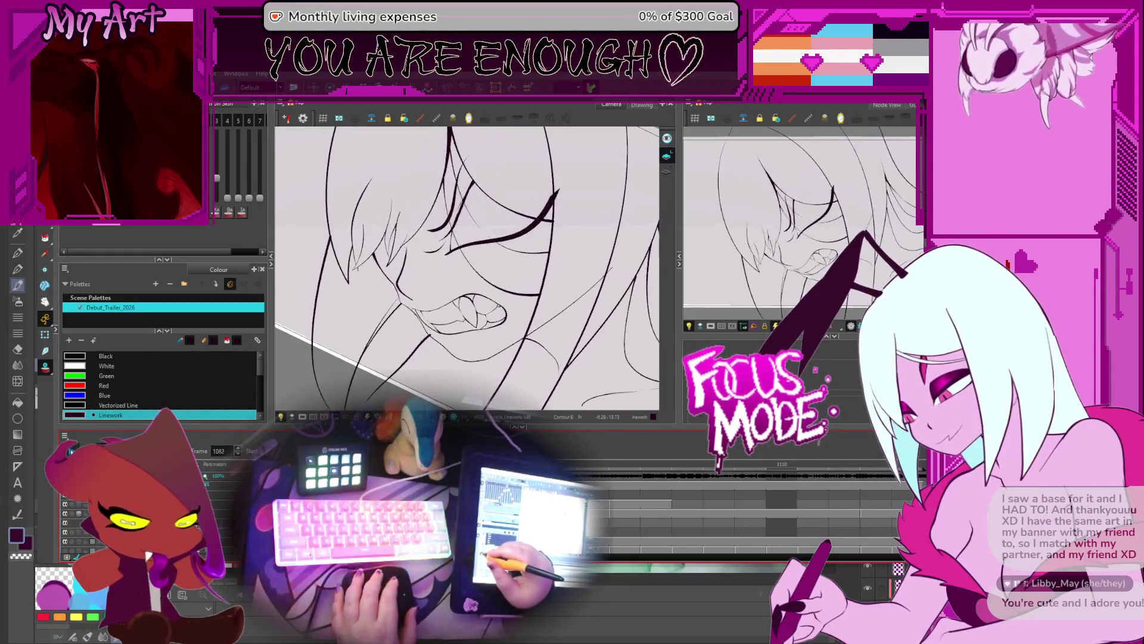
key(Return)
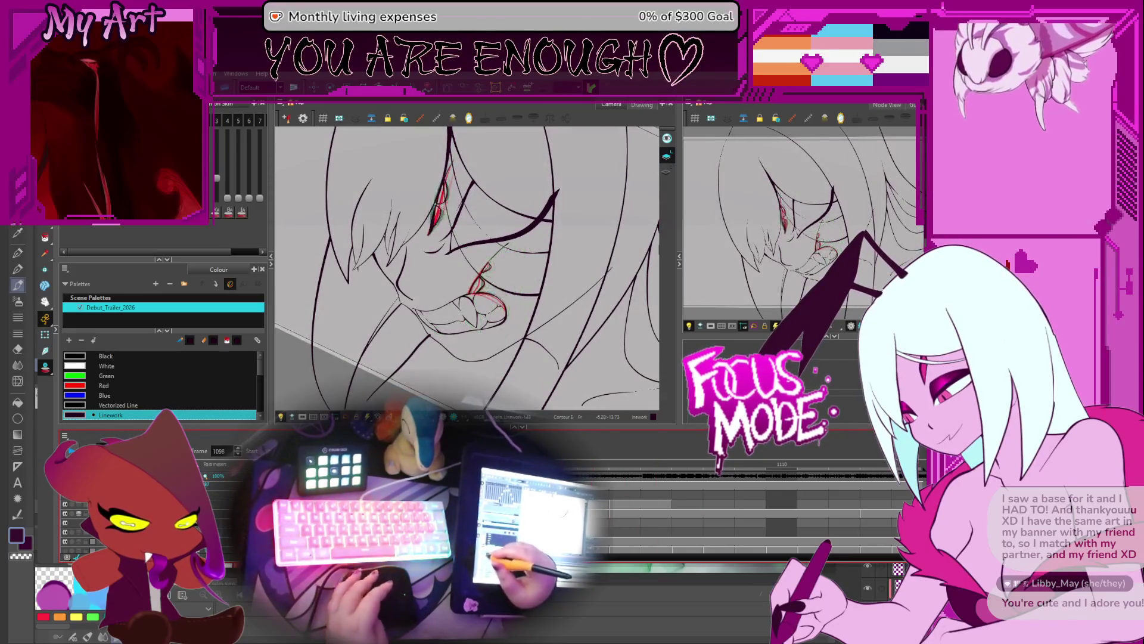
click(720, 513)
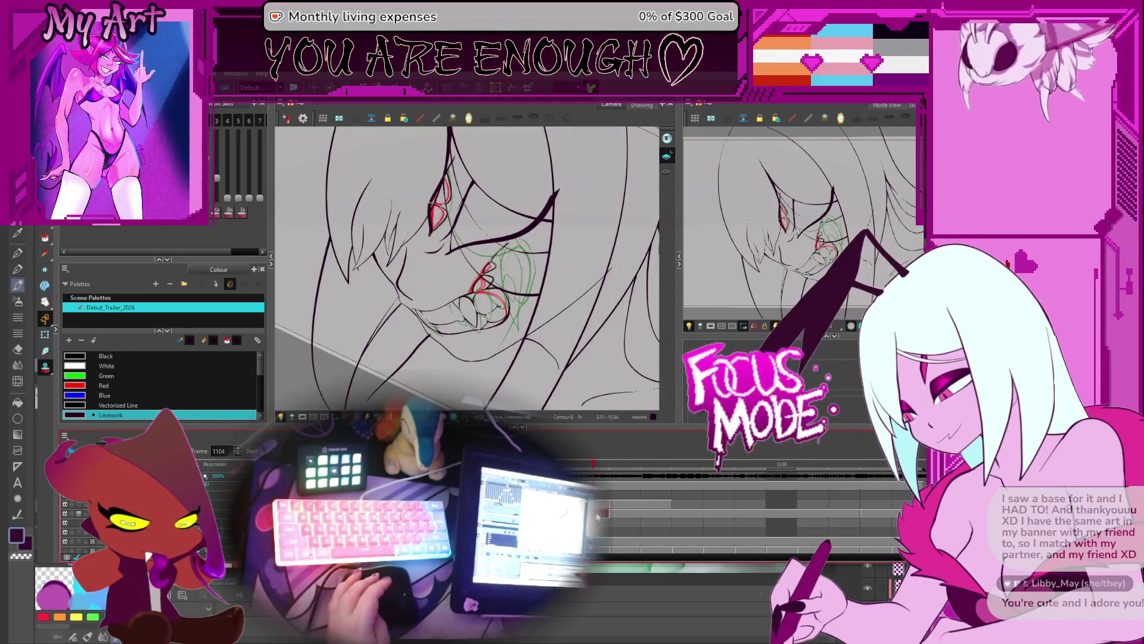
key(comma)
key(comma)
key(comma)
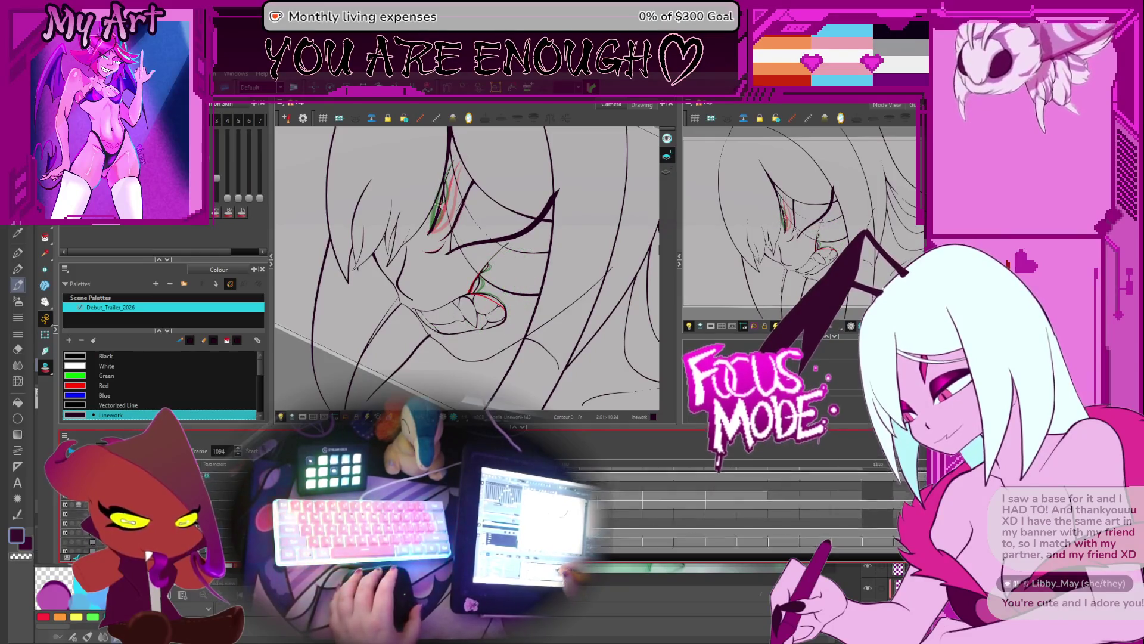
key(comma)
key(comma)
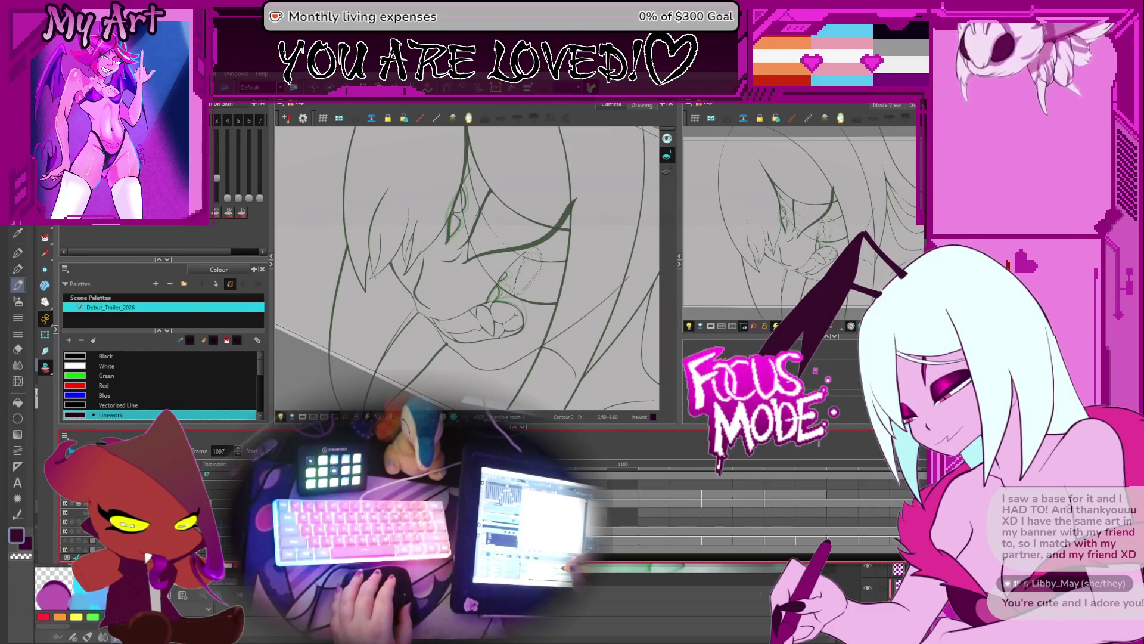
scroll(524, 281, up, 5)
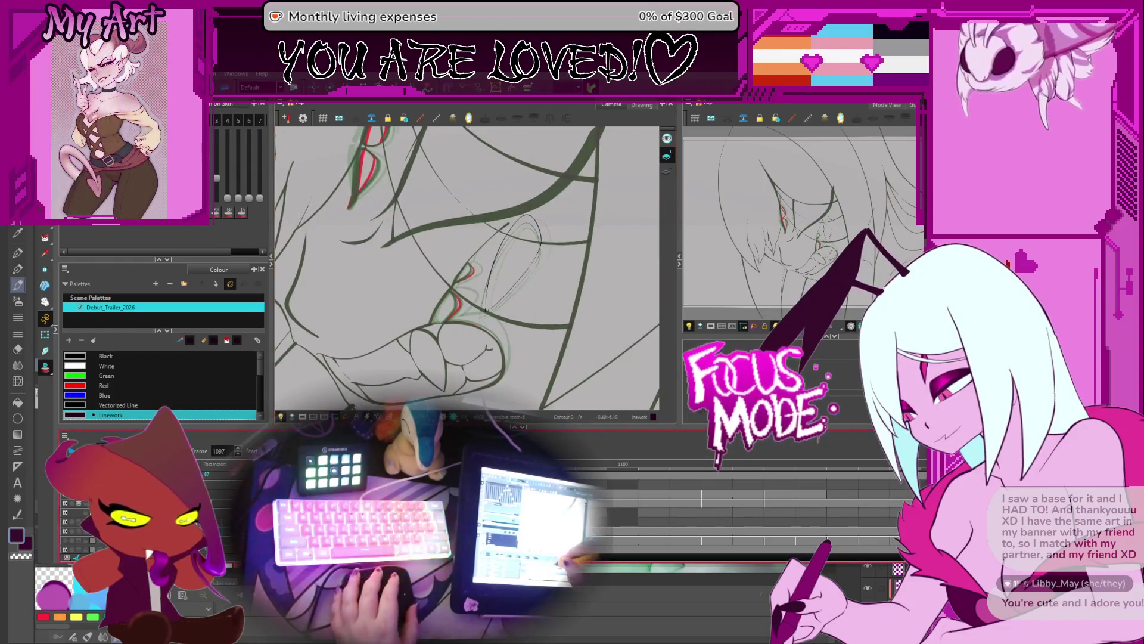
With the Select tool, pick the tall loop stroke near the mouth, then deselect it
key(comma)
key(comma)
key(alt+s)
click(525, 274)
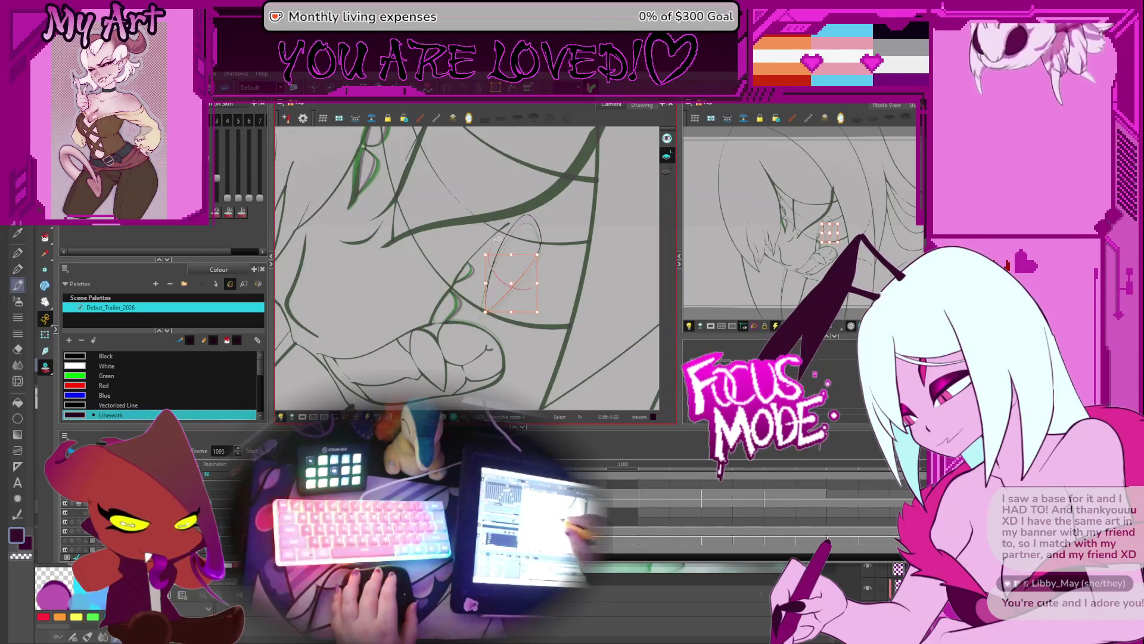
click(524, 222)
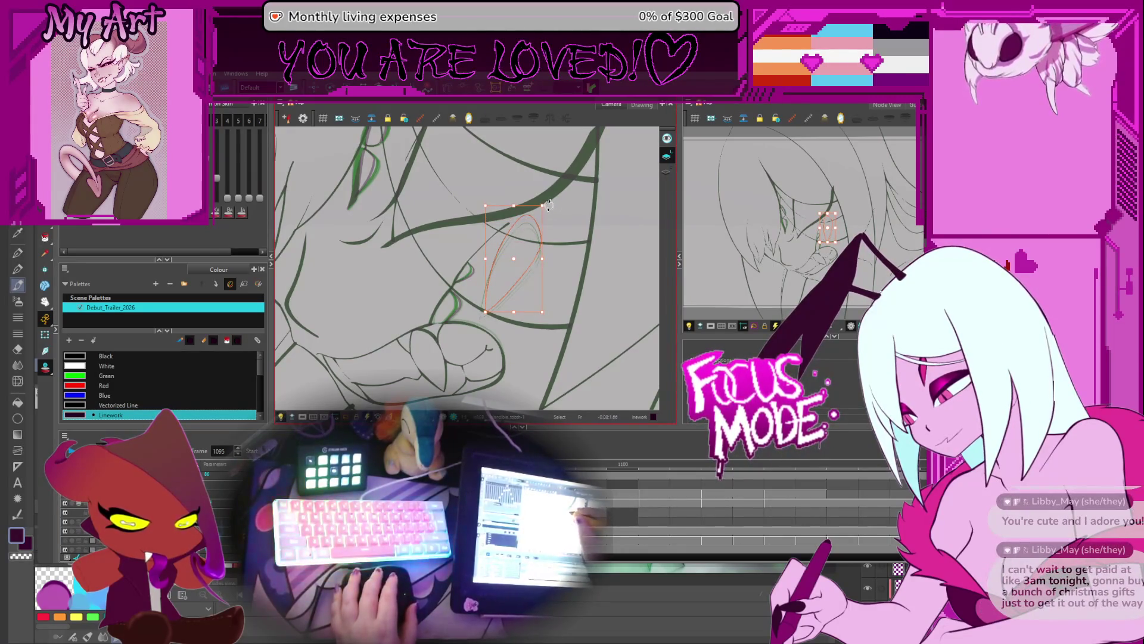
key(2)
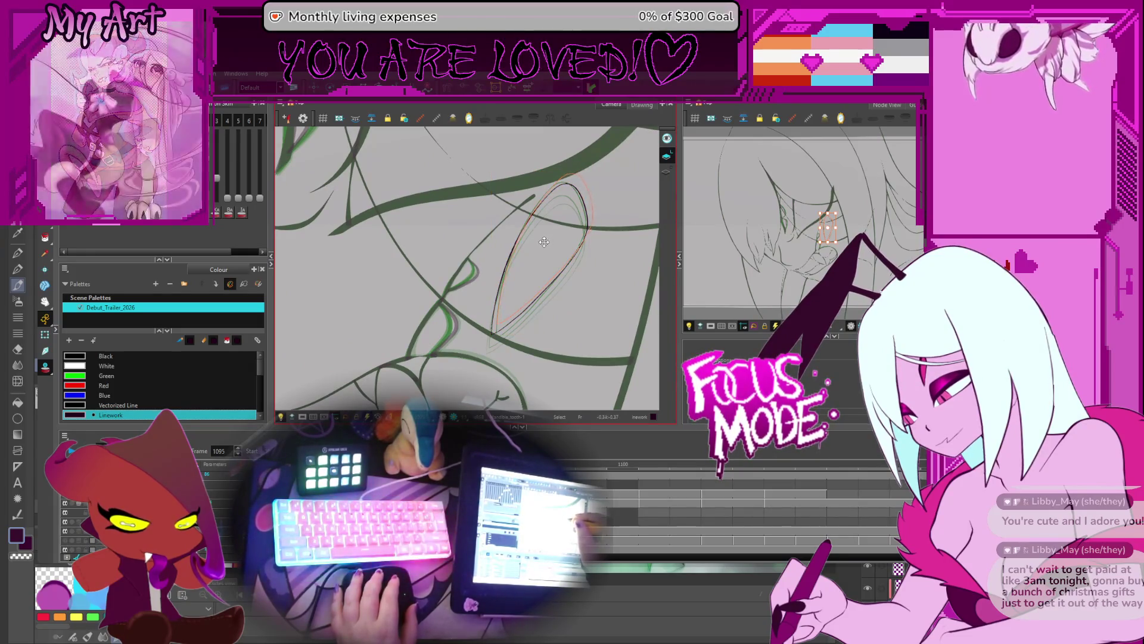
key(Escape)
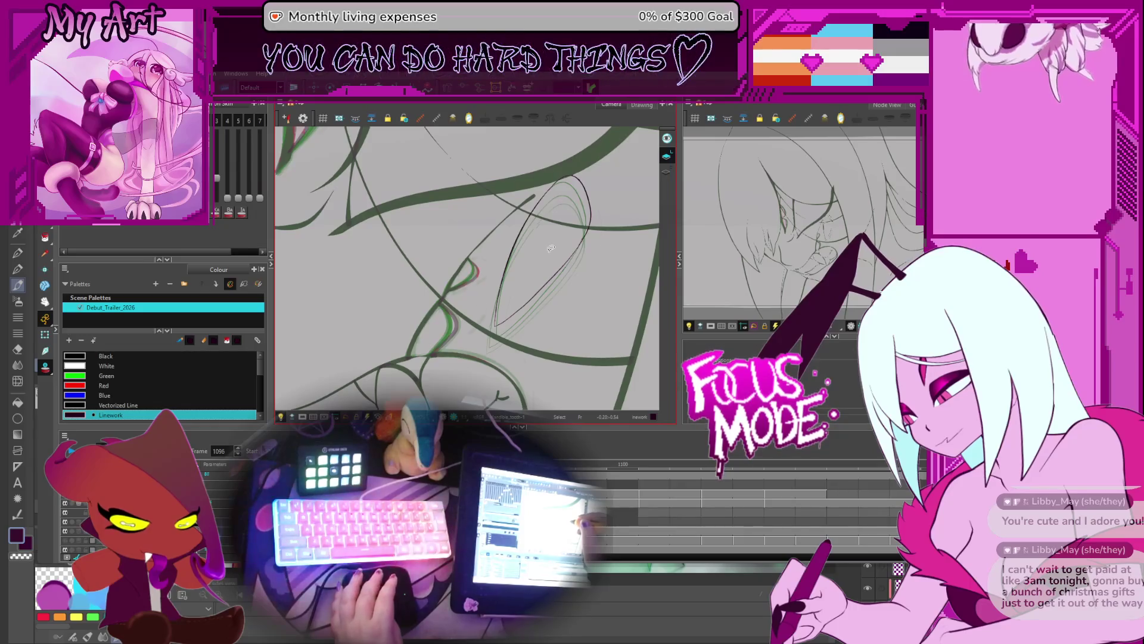
On the next drawing, nudge the dark loop stroke slightly up and right
key(period)
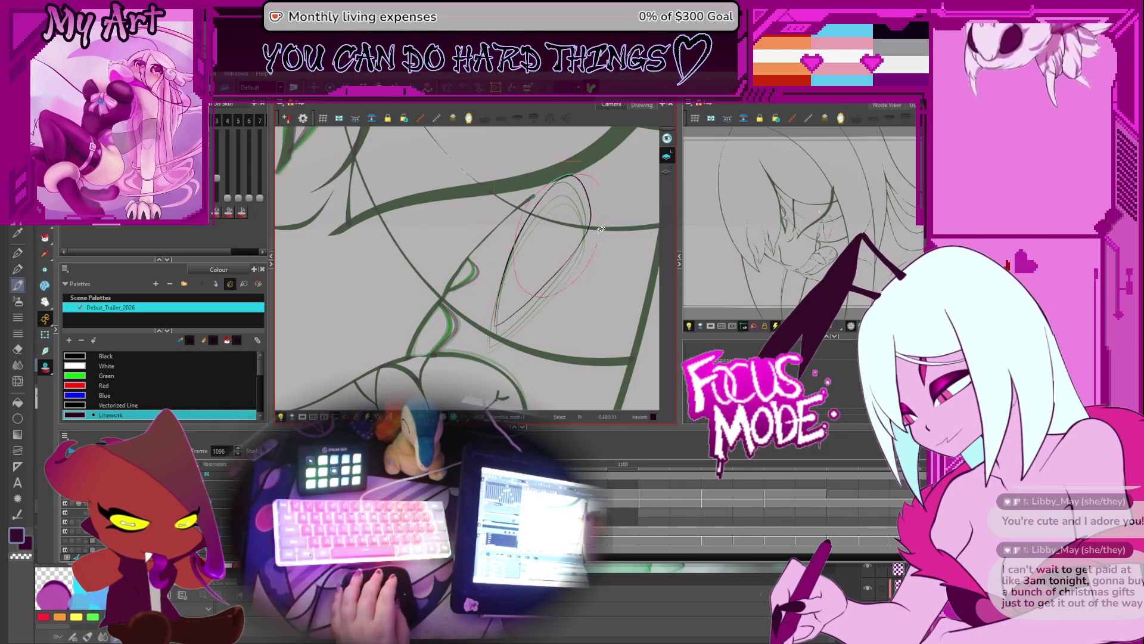
click(599, 228)
click(543, 248)
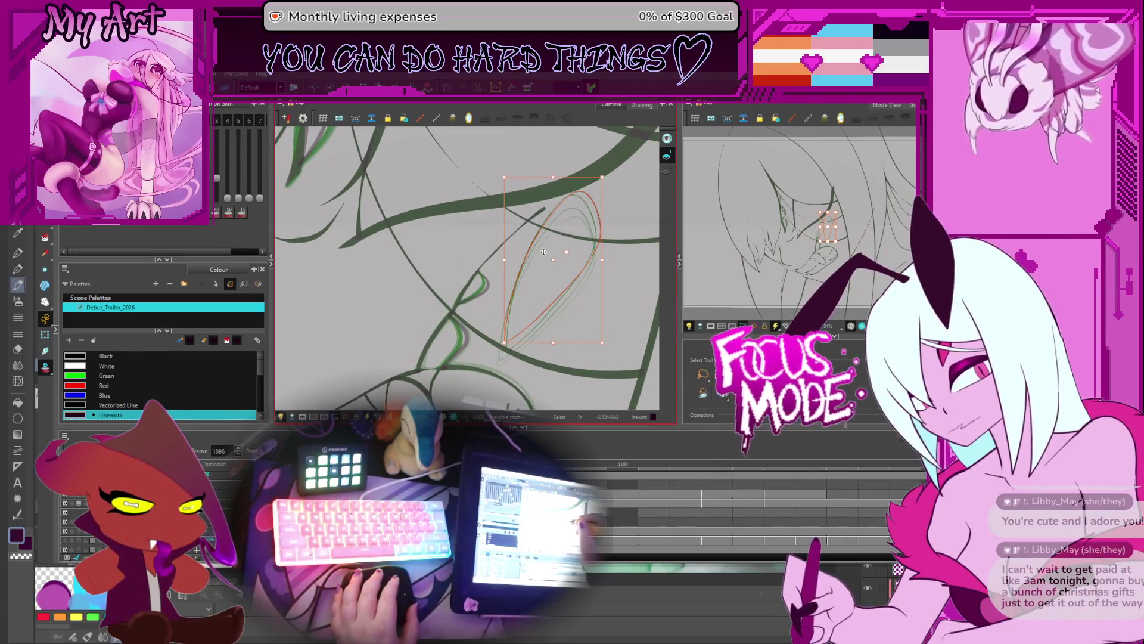
drag(543, 252, 545, 250)
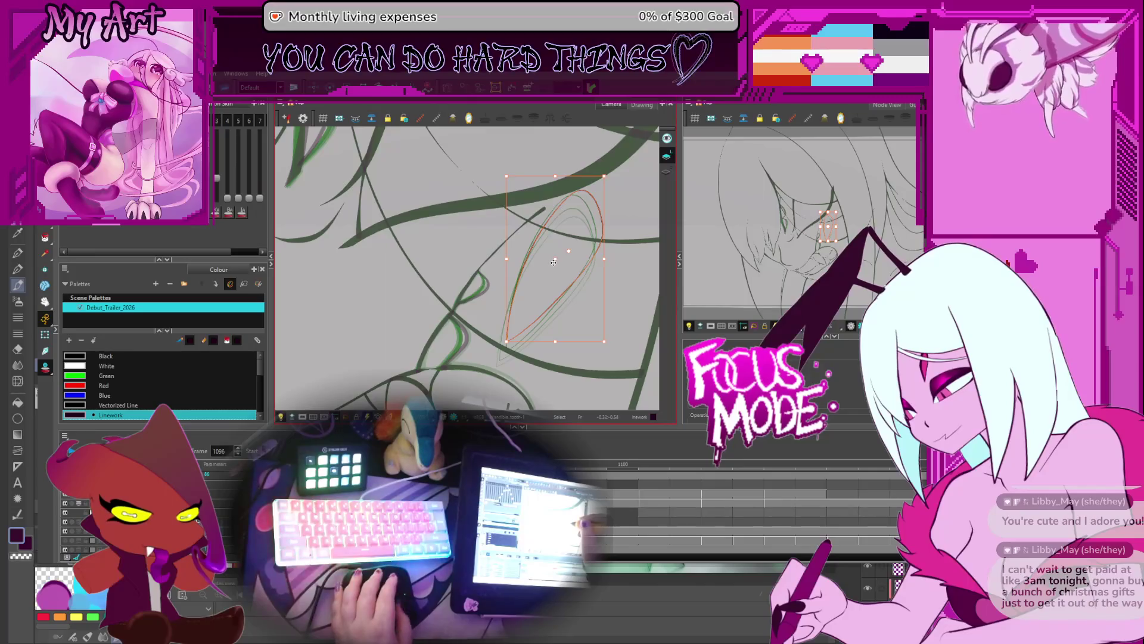
Trace a new dark loop over the green sketch, then raise the loop on the previous frame
key(comma)
key(comma)
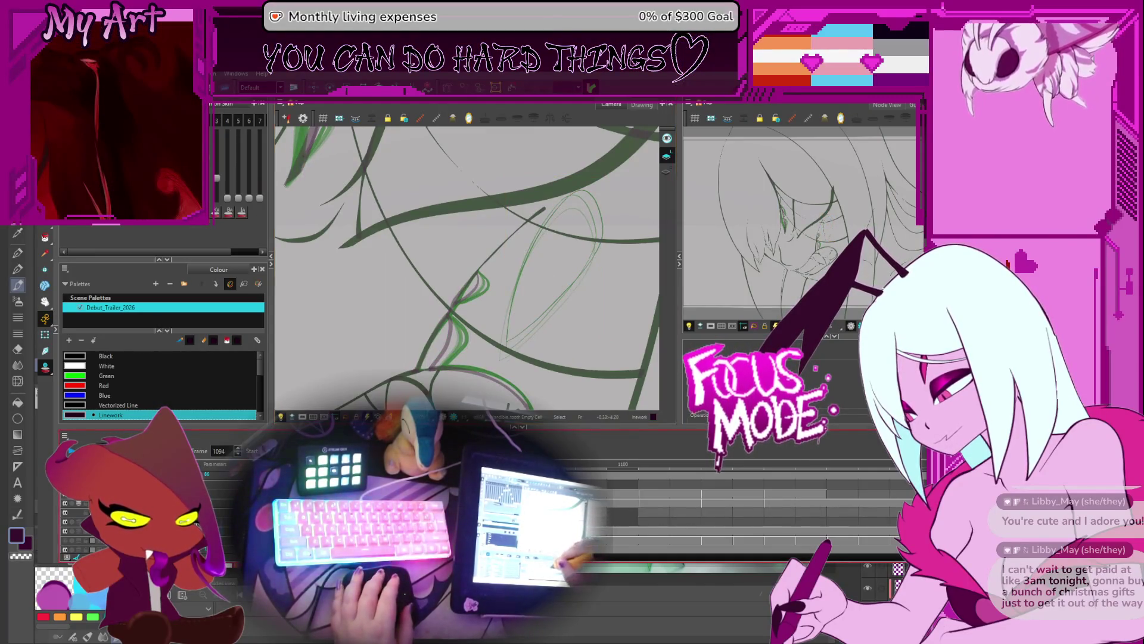
drag(601, 236, 507, 340)
key(comma)
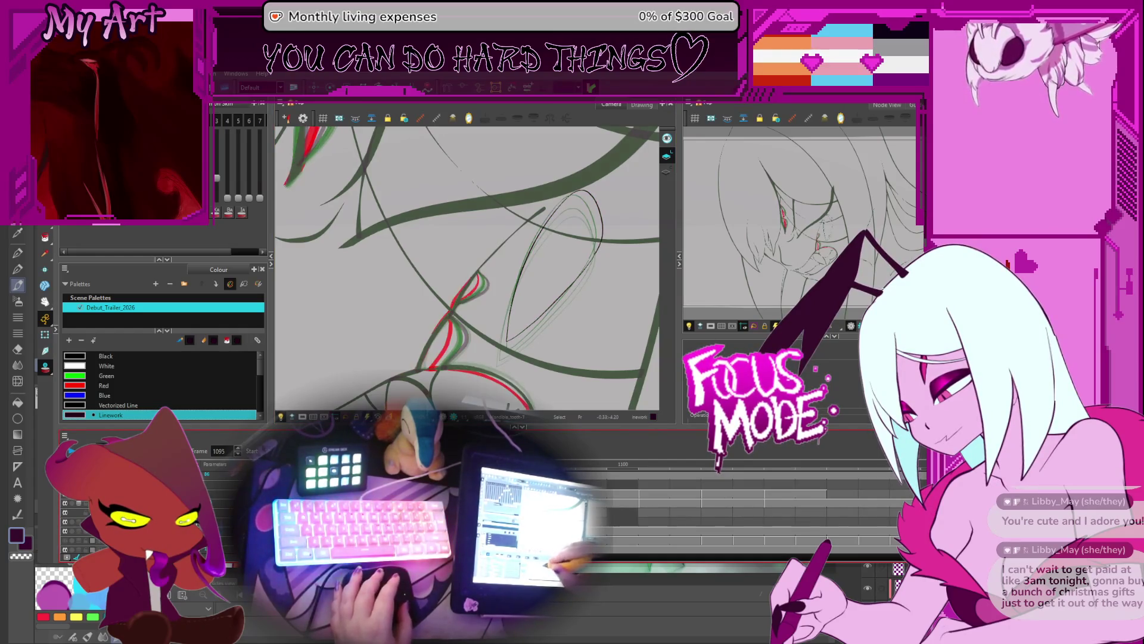
click(538, 200)
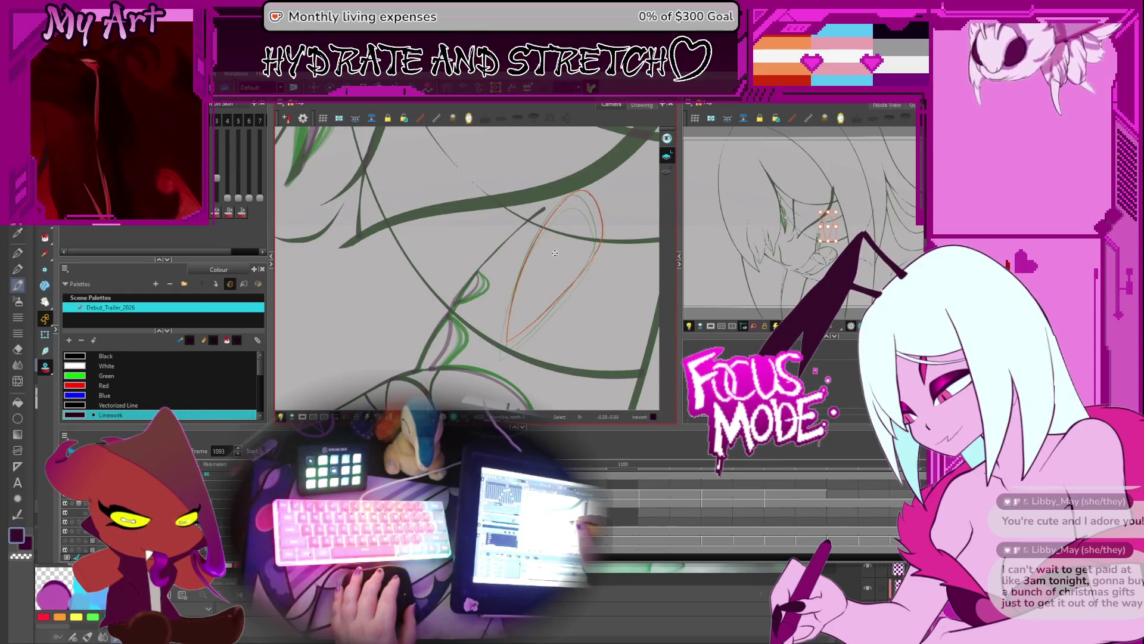
drag(557, 259, 559, 247)
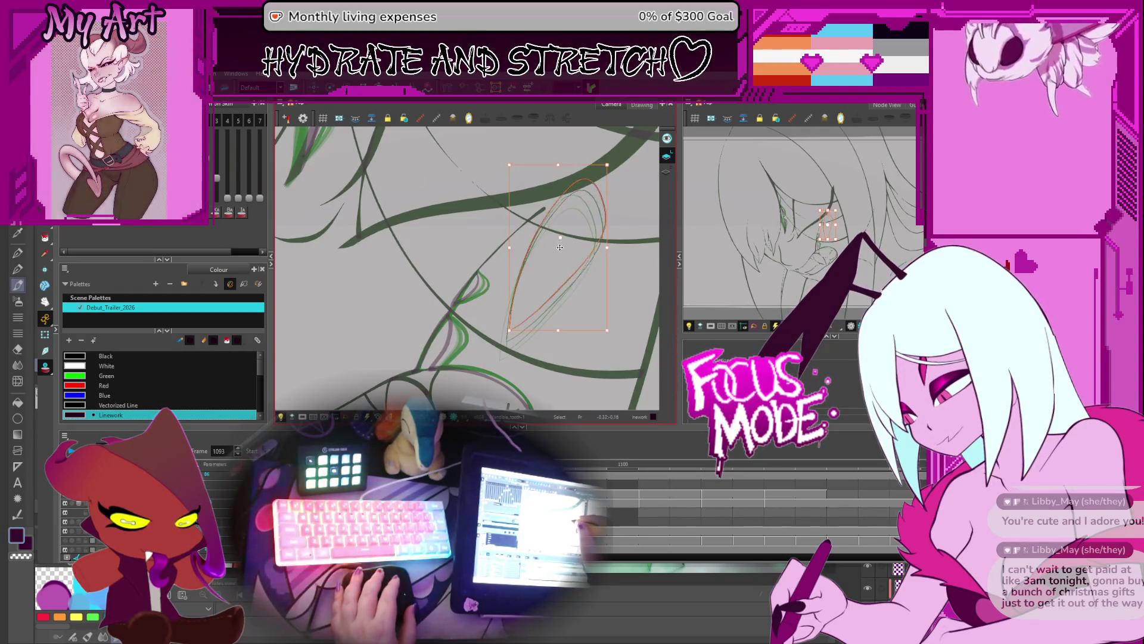
Flip between adjacent frames to compare the loop, reselecting and then clearing the stroke
key(period)
key(period)
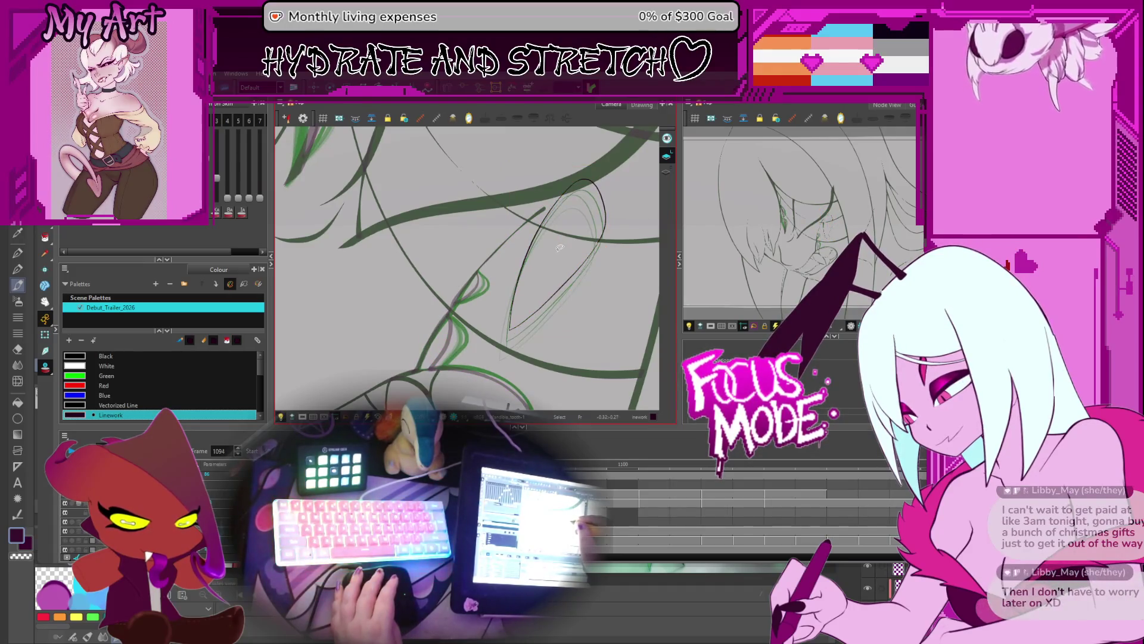
key(comma)
key(period)
key(comma)
key(period)
key(ctrl+a)
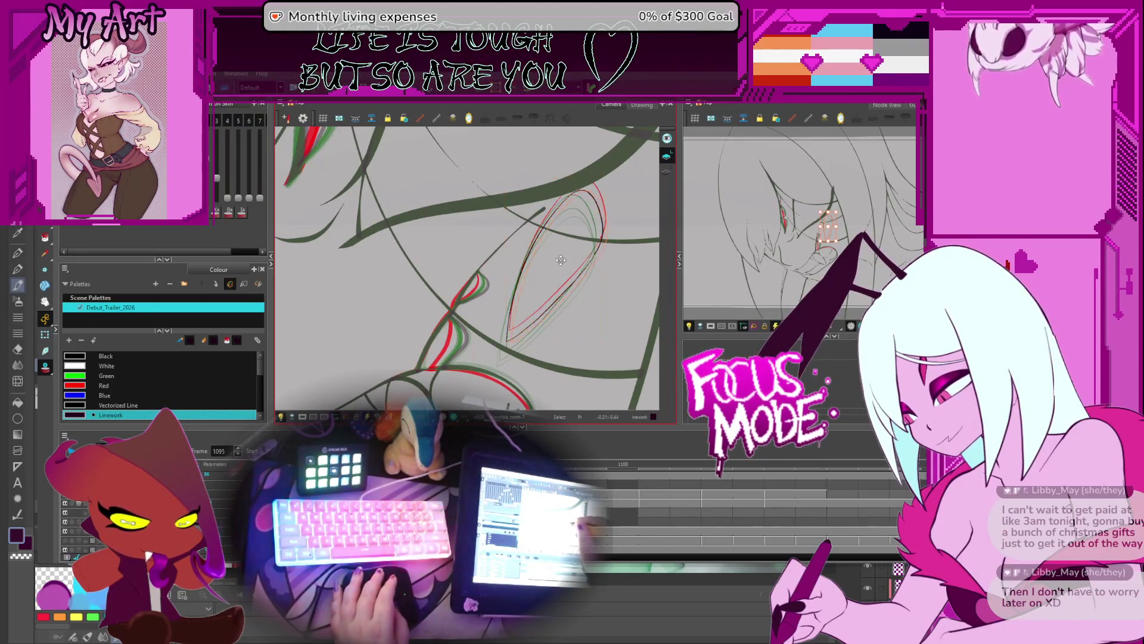
key(ctrl+a)
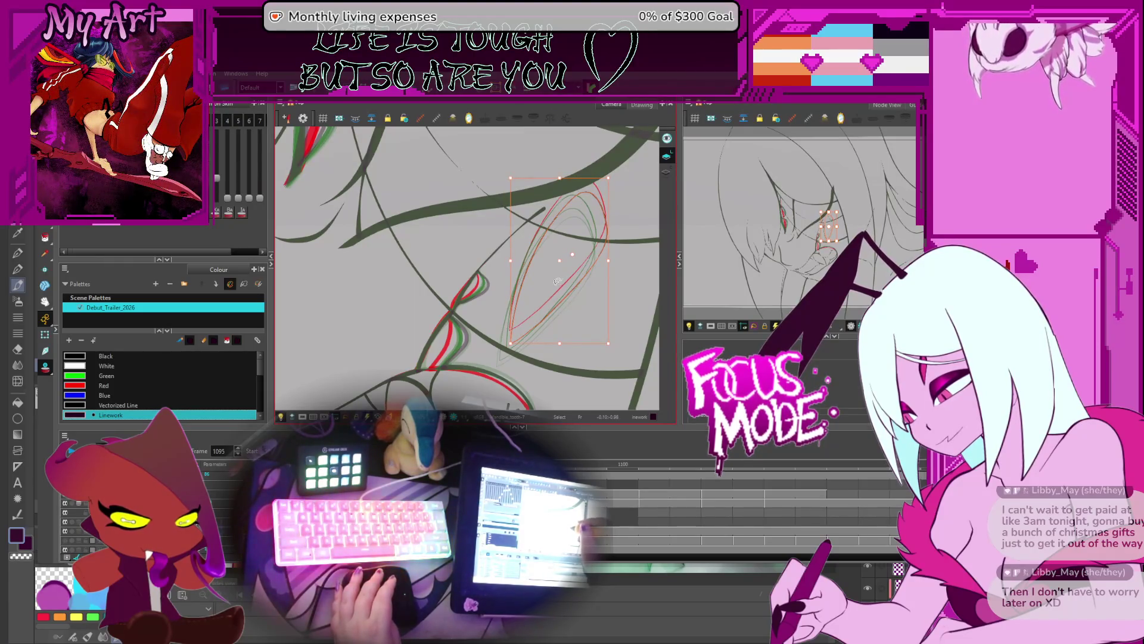
key(comma)
key(ctrl+a)
click(565, 340)
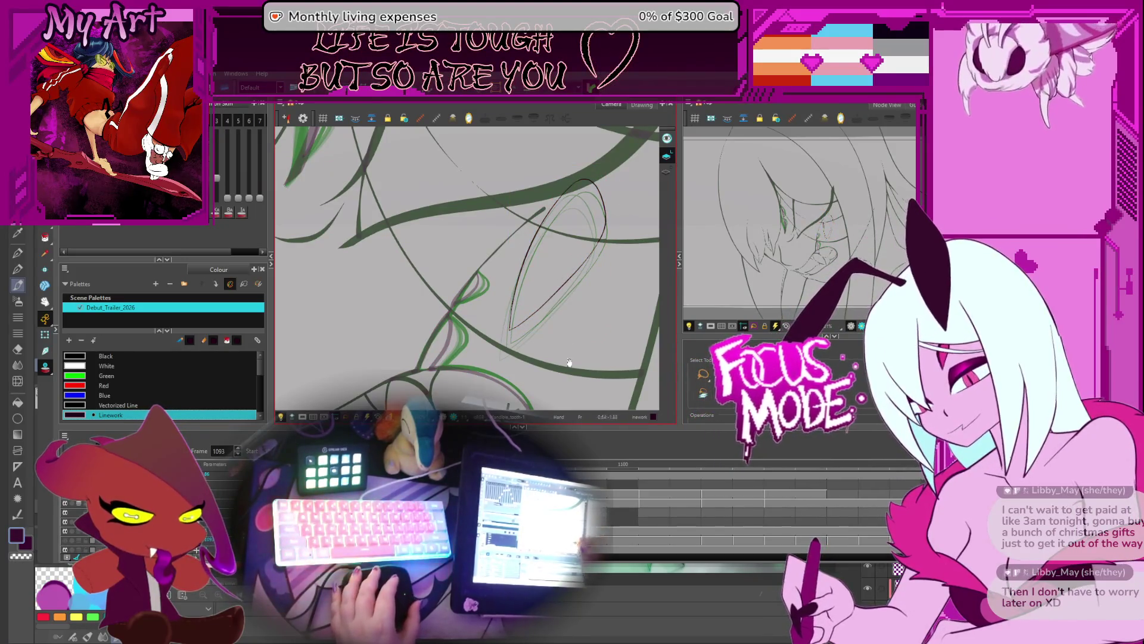
drag(565, 340, 549, 323)
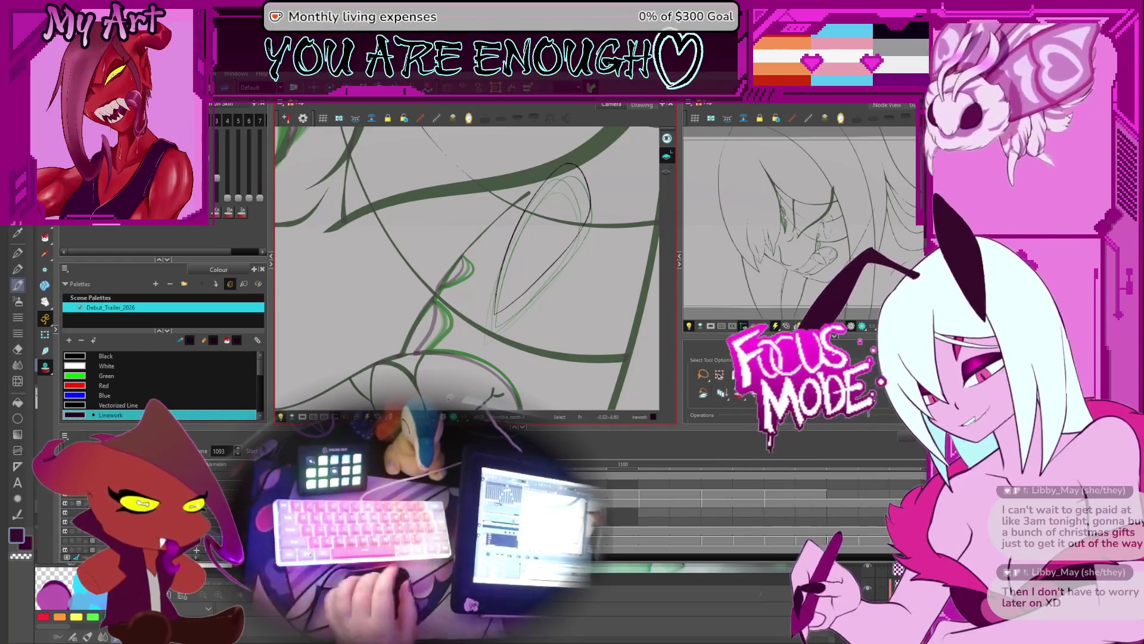
Flip among frames 1091–1097 against the onion skin, ending on frame 1096
key(period)
key(period)
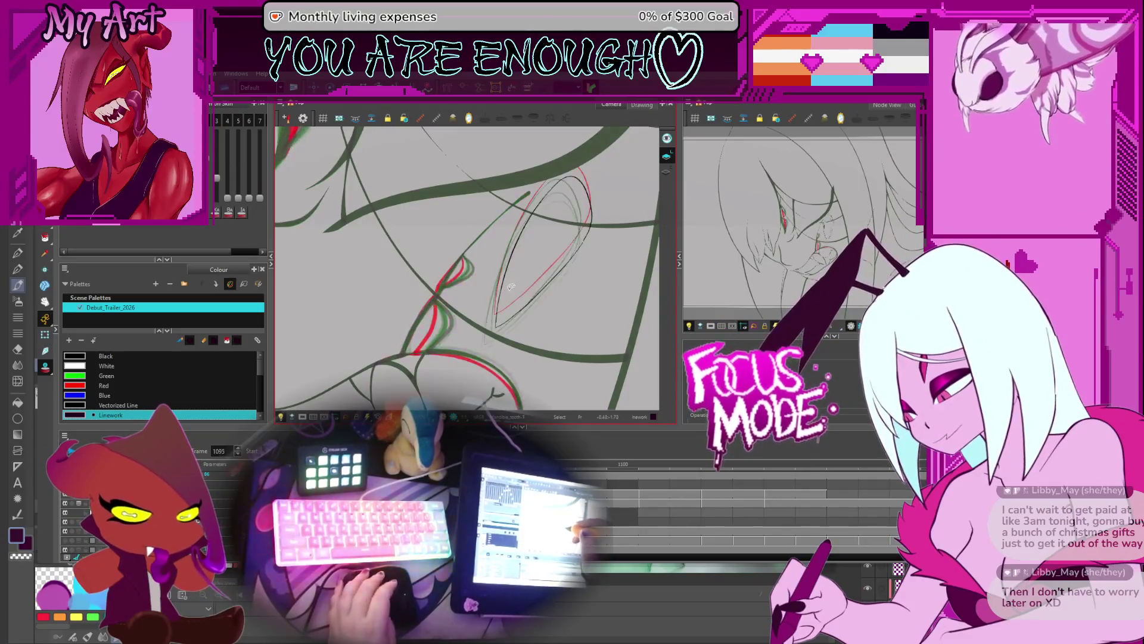
key(comma)
key(comma)
key(comma)
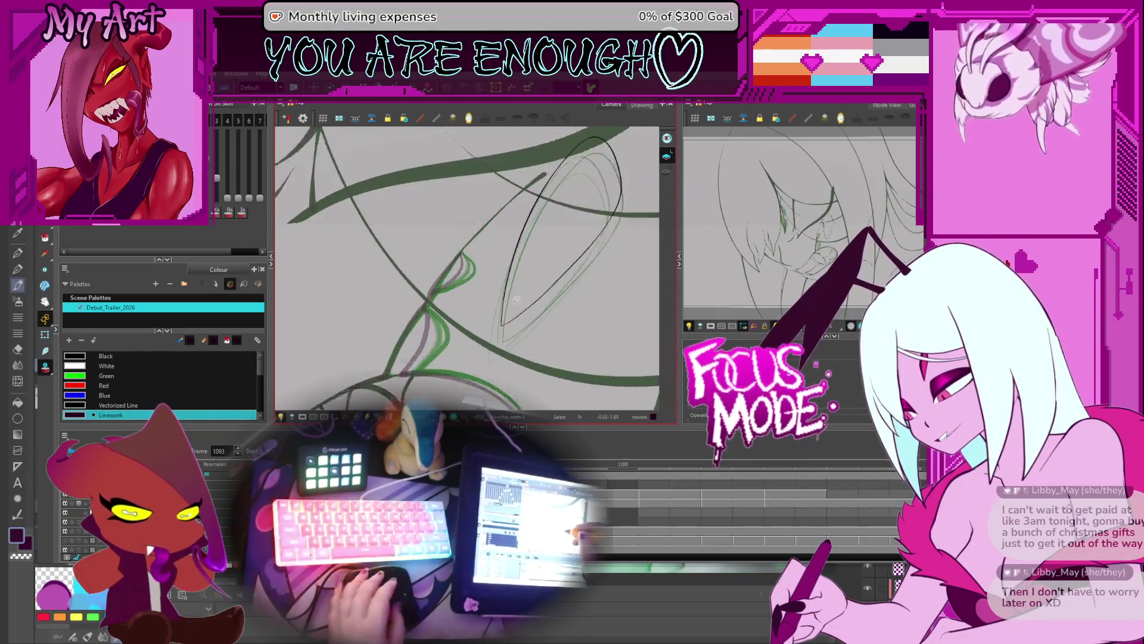
key(period)
key(period)
key(period)
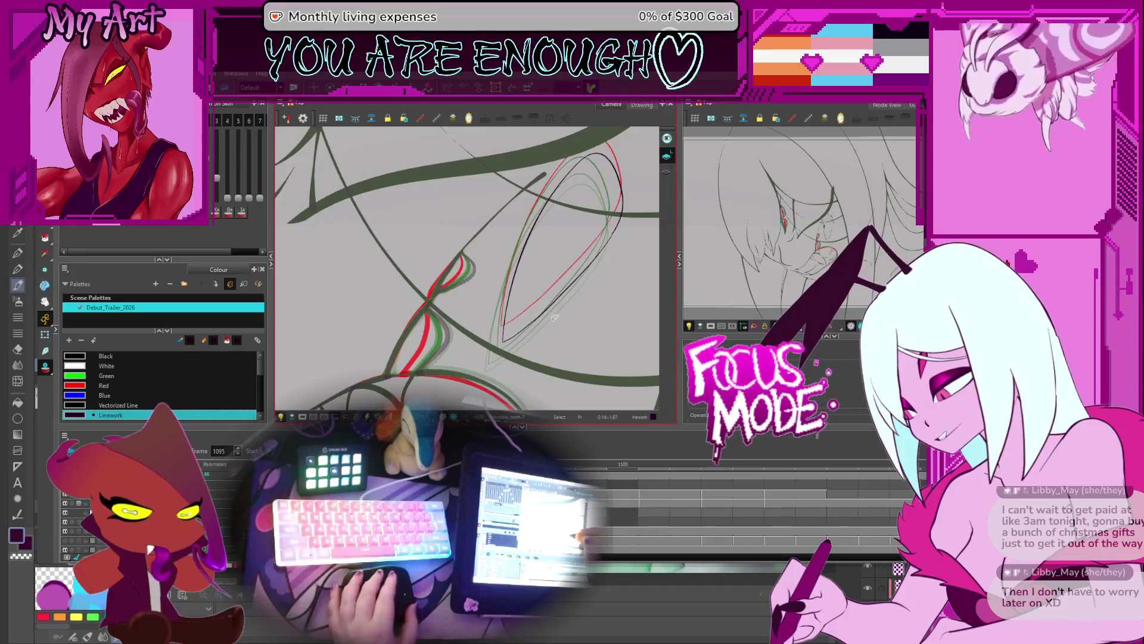
key(comma)
key(period)
key(period)
key(period)
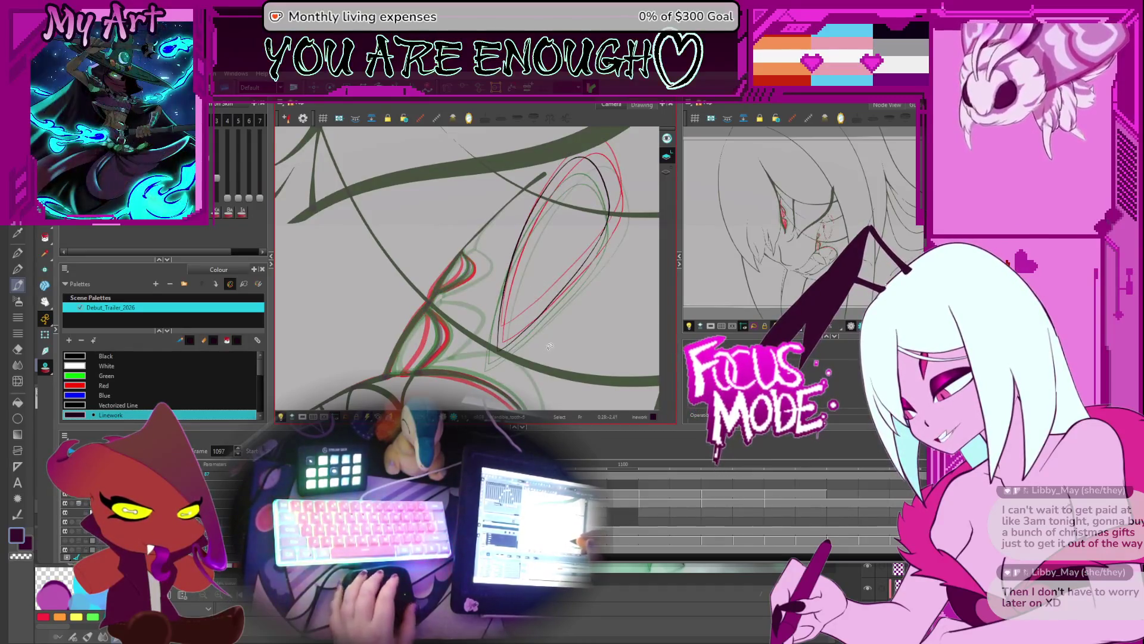
key(comma)
key(comma)
key(comma)
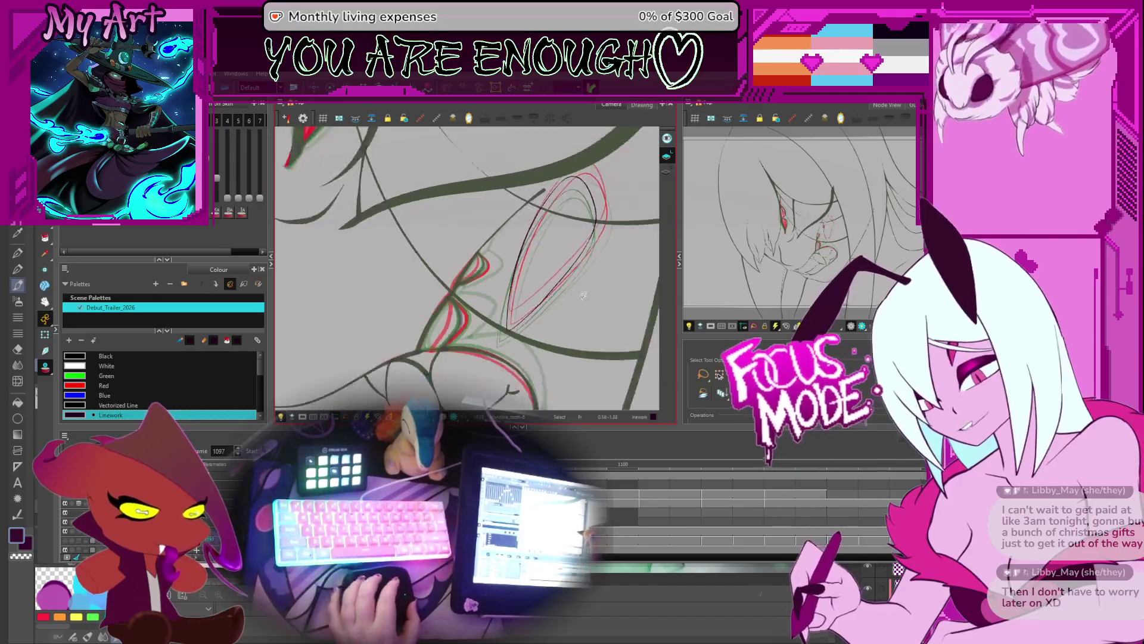
key(period)
key(period)
key(period)
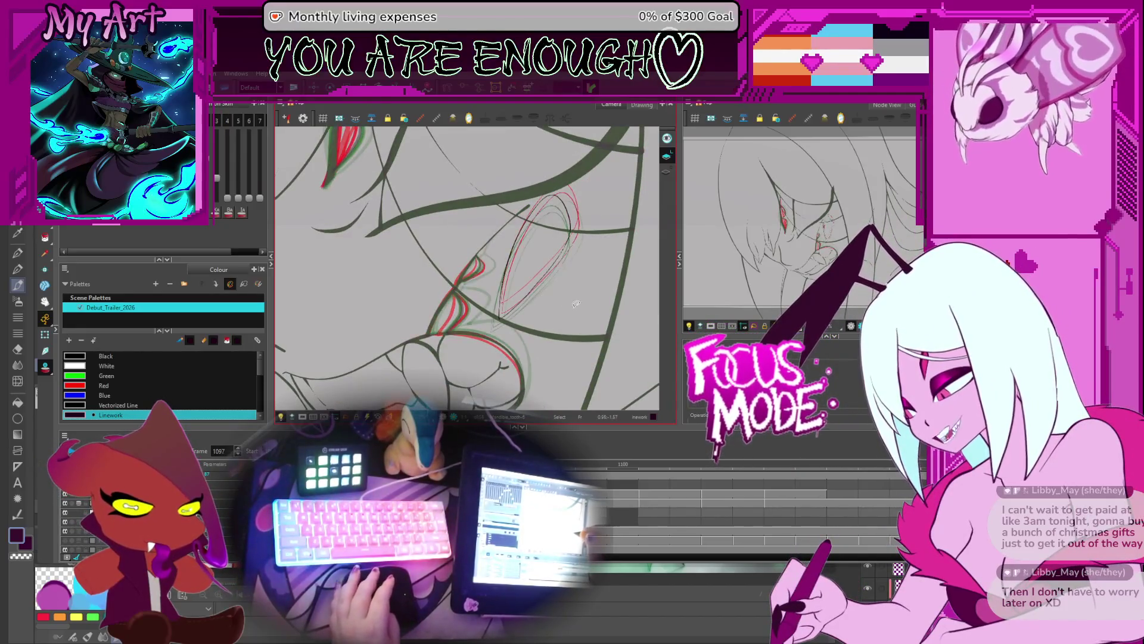
key(comma)
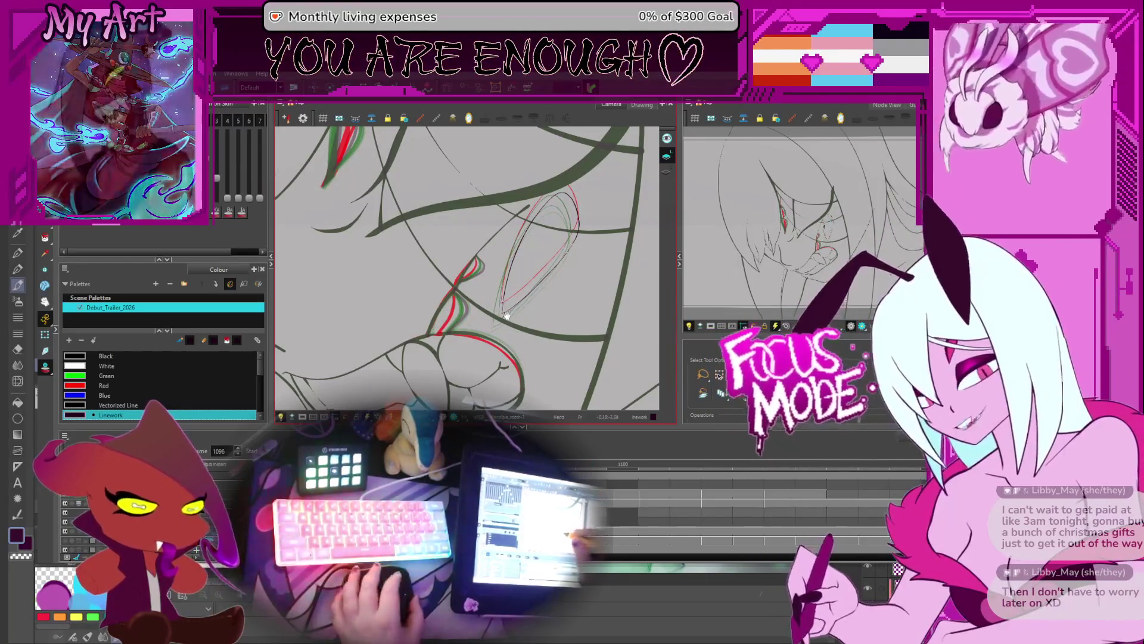
drag(525, 264, 543, 264)
Flip back and forth through frames 1091–1097 to compare the eye loop, ending on 1097
key(comma)
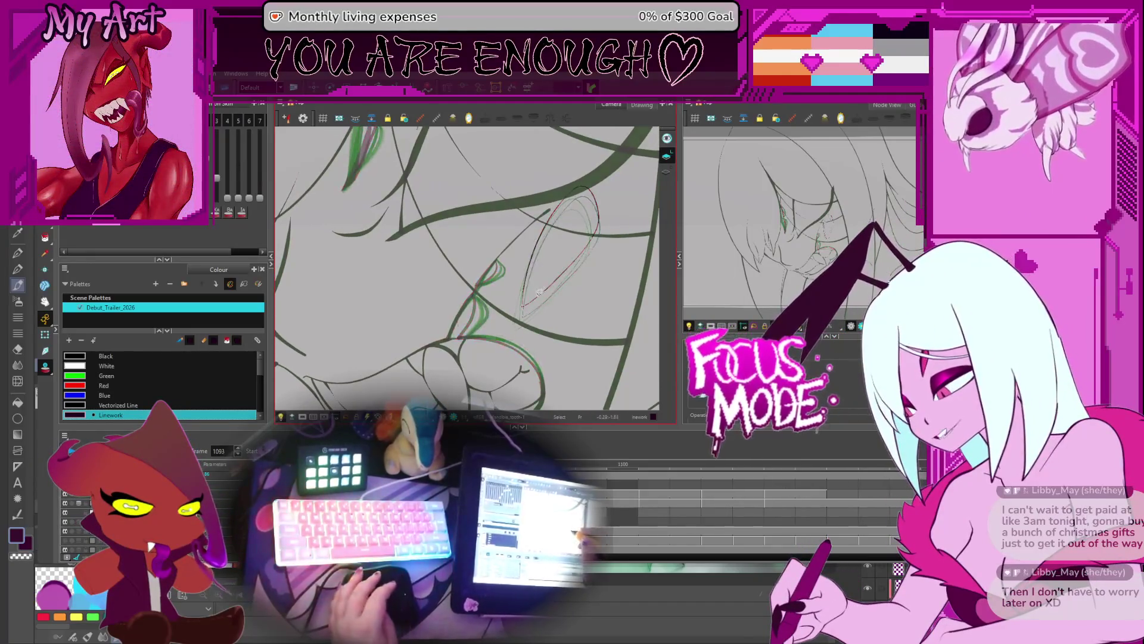
key(comma)
key(comma)
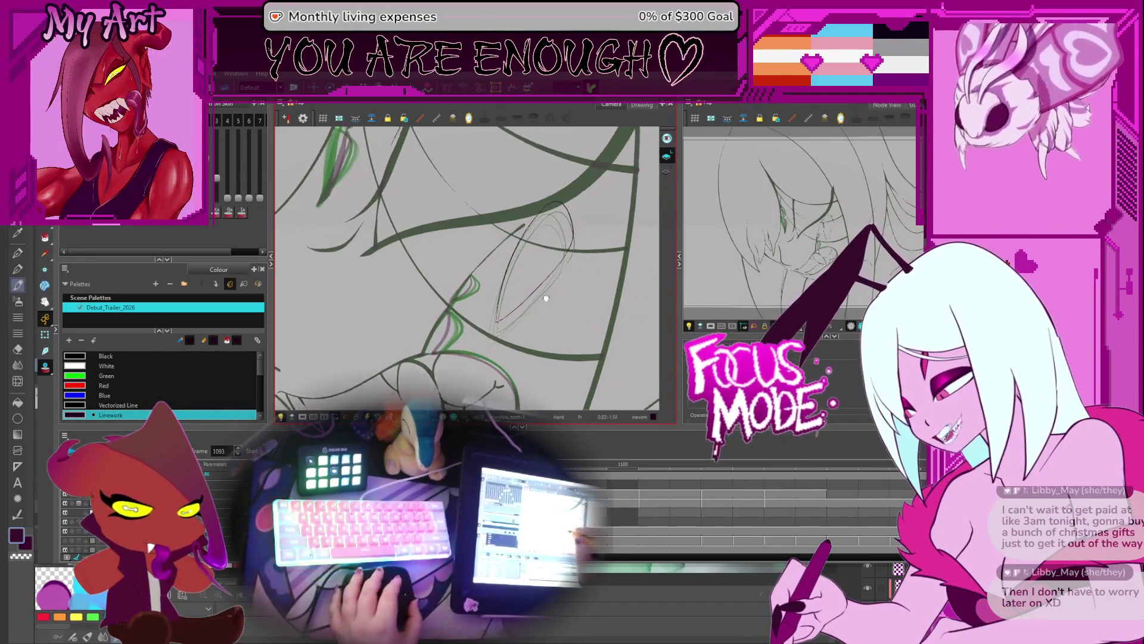
key(comma)
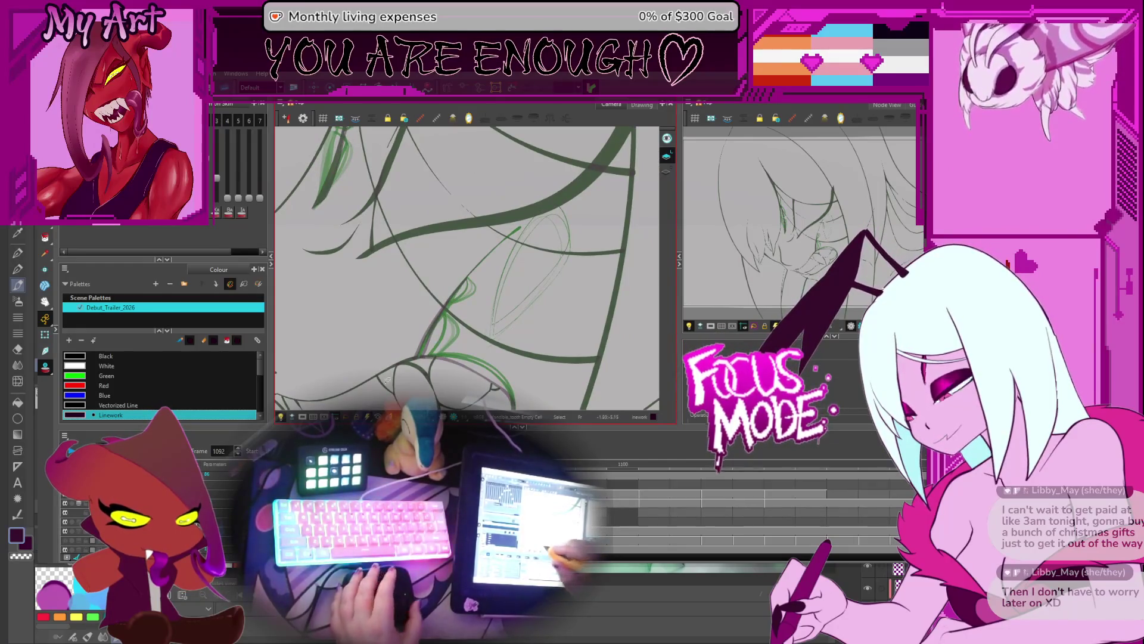
key(period)
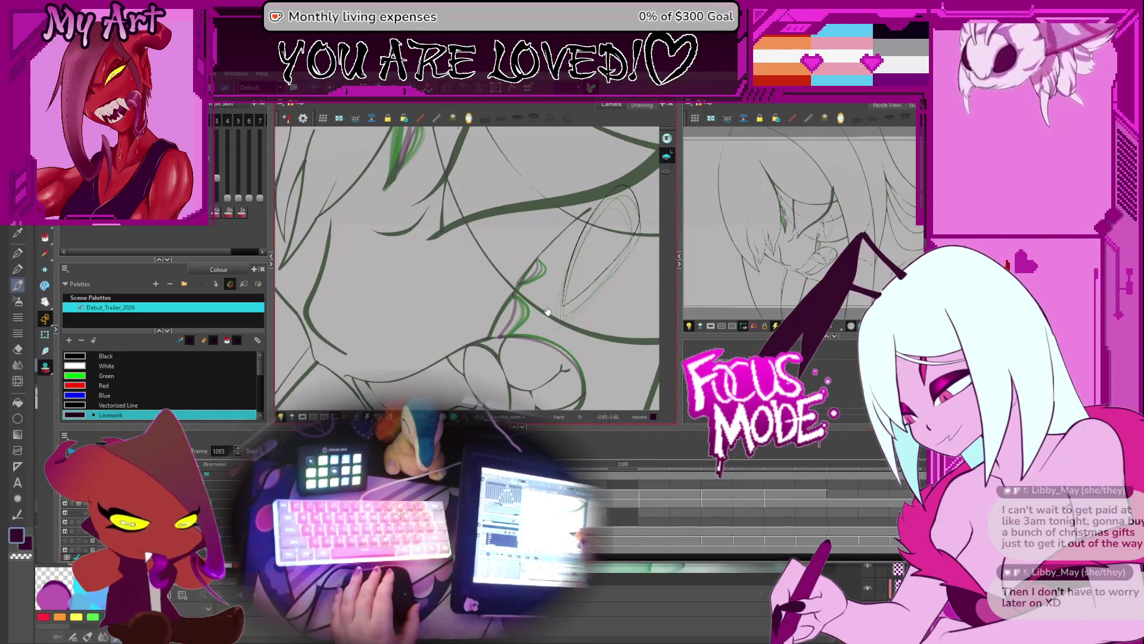
key(period)
key(period)
key(comma)
key(comma)
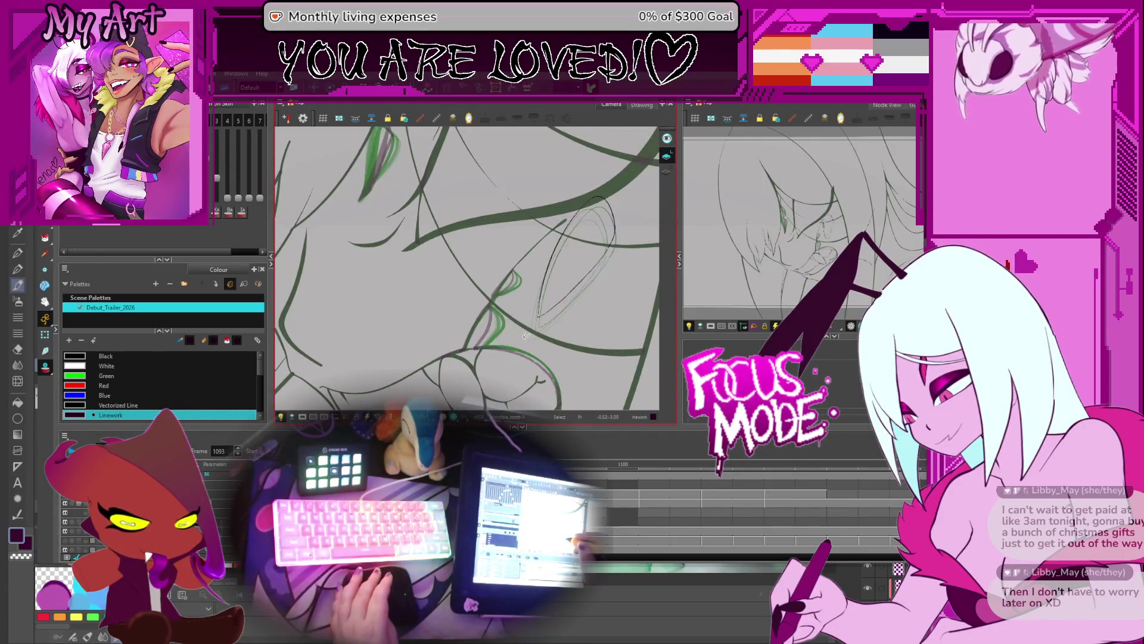
key(comma)
key(comma)
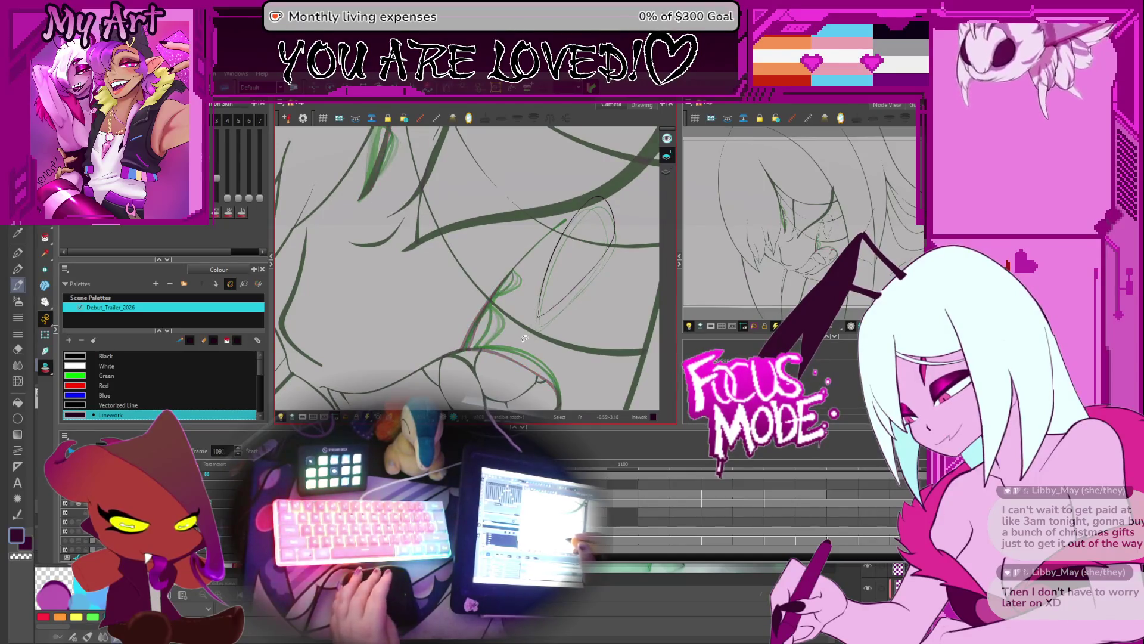
key(comma)
key(period)
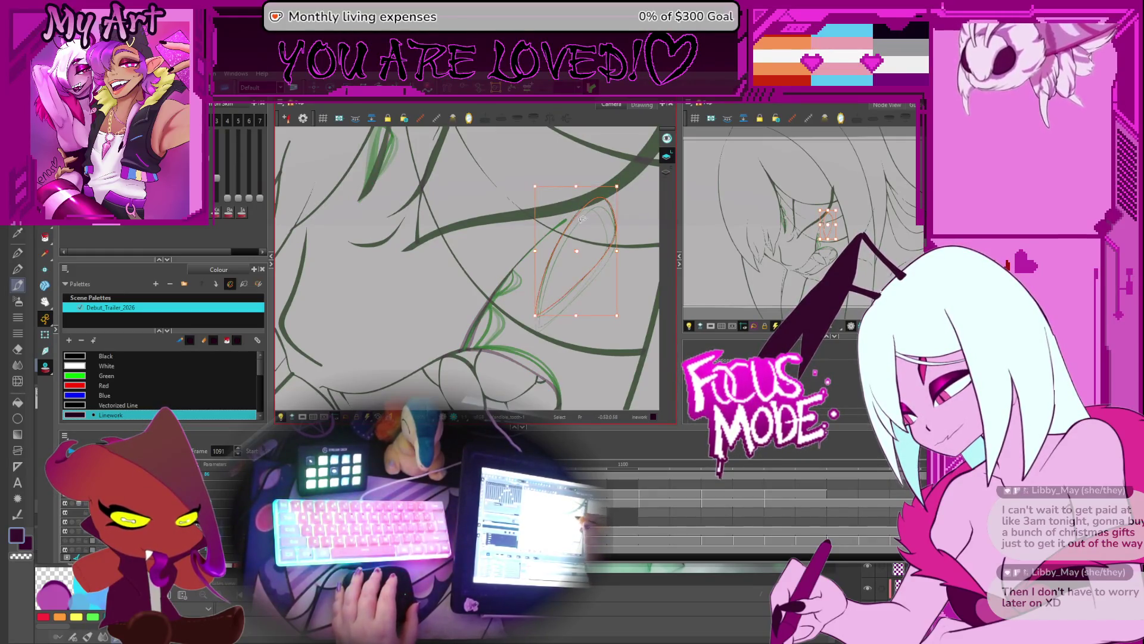
key(period)
key(period)
key(period)
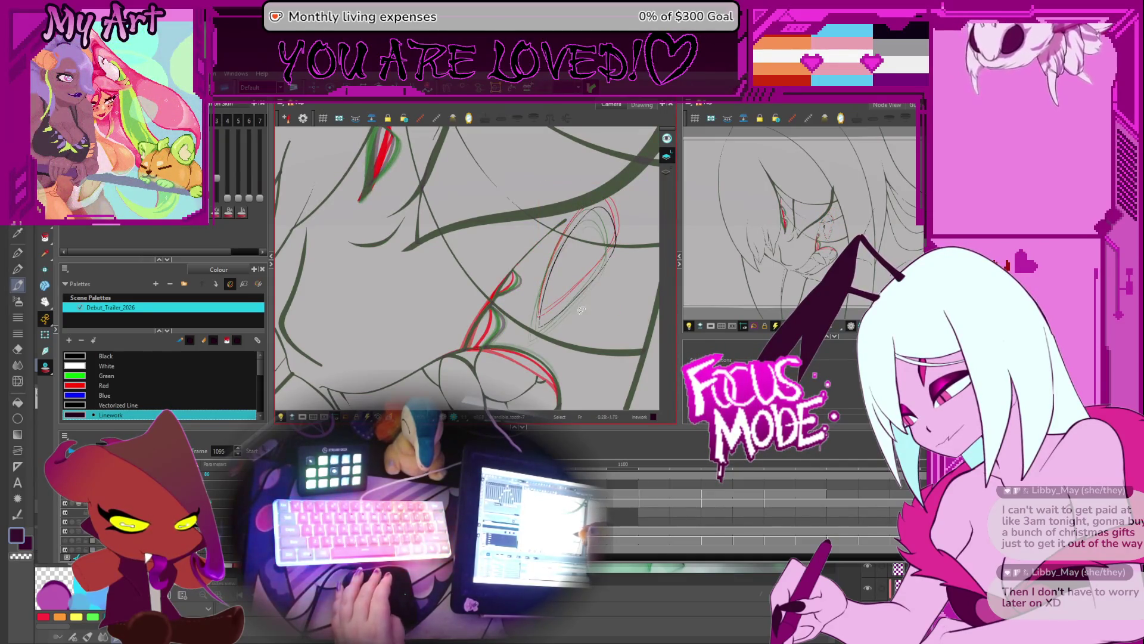
key(period)
key(period)
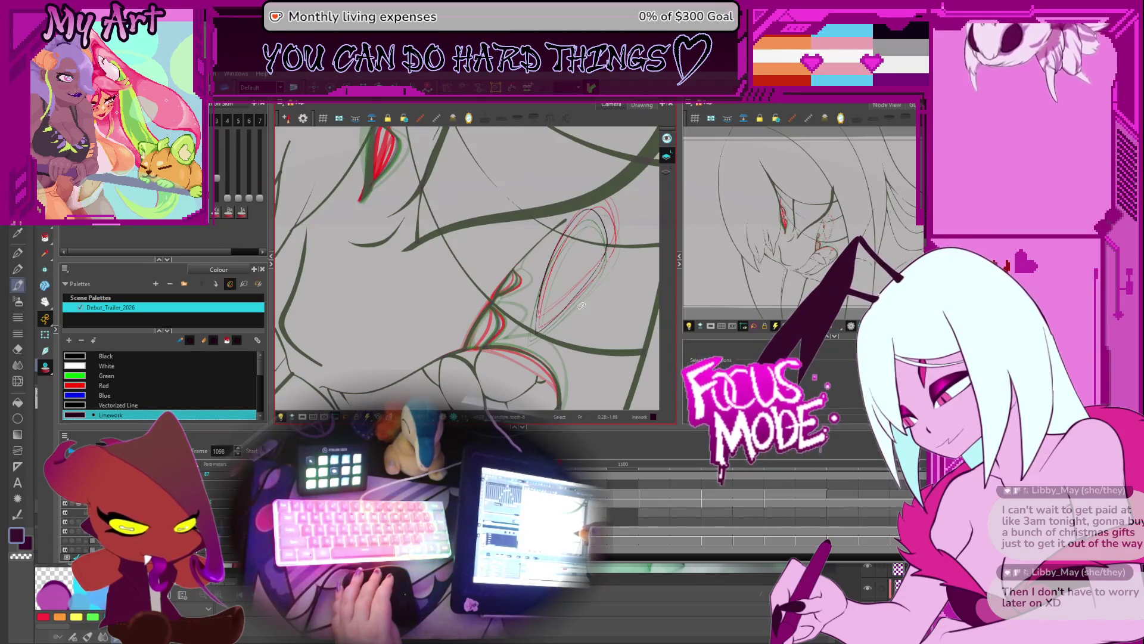
key(comma)
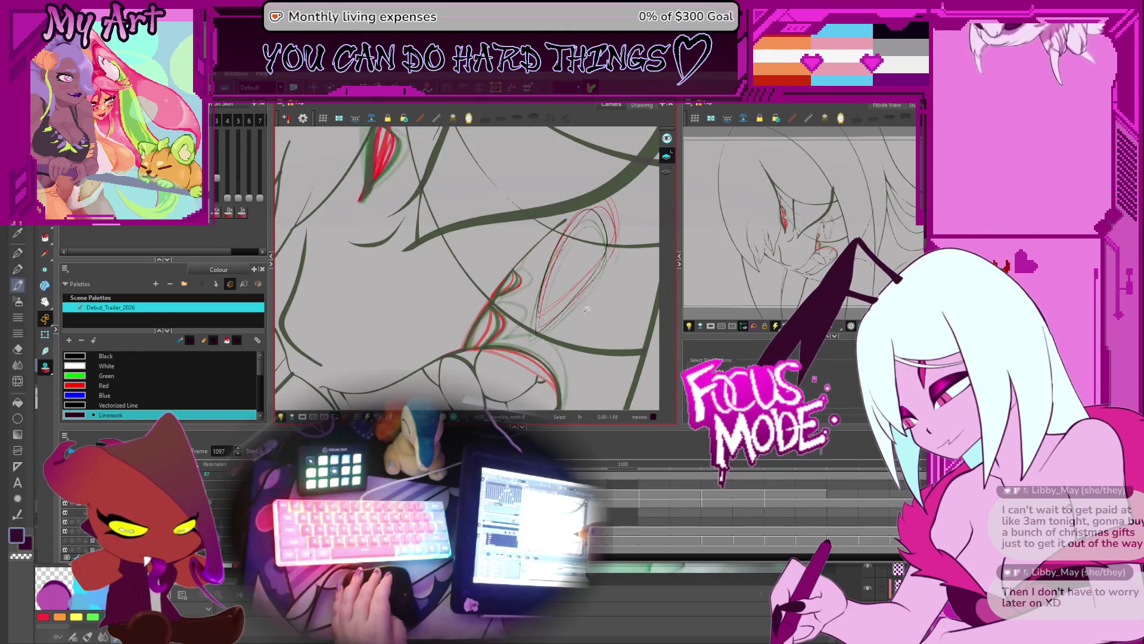
Shift the eye loop on frame 1097 a few pixels down and right, then deselect it
scroll(589, 268, up, 2)
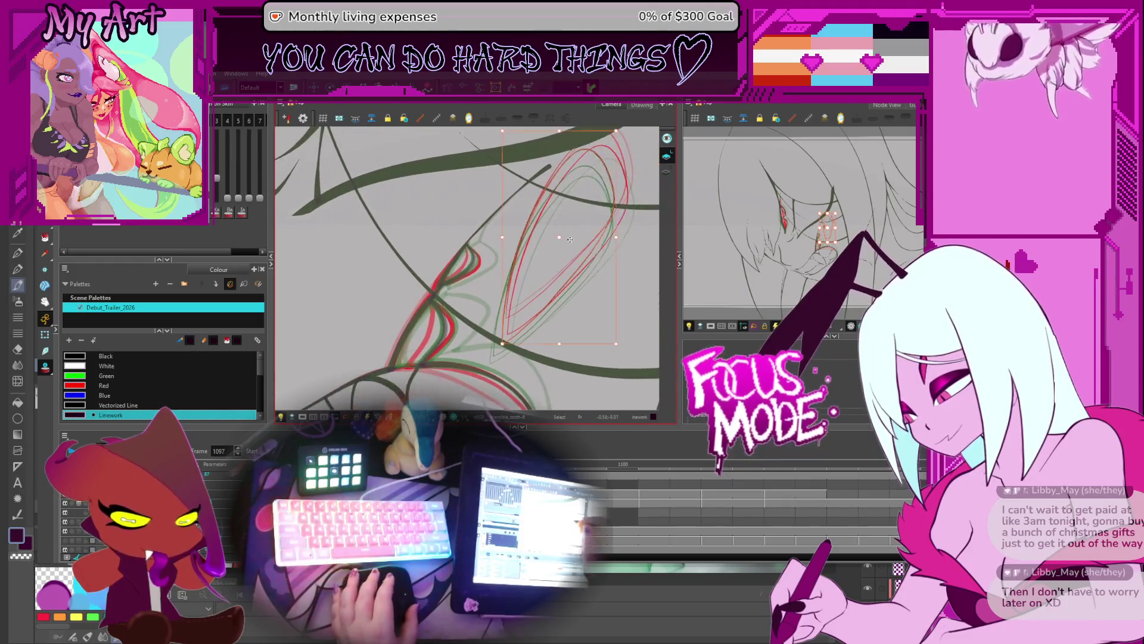
drag(560, 236, 580, 233)
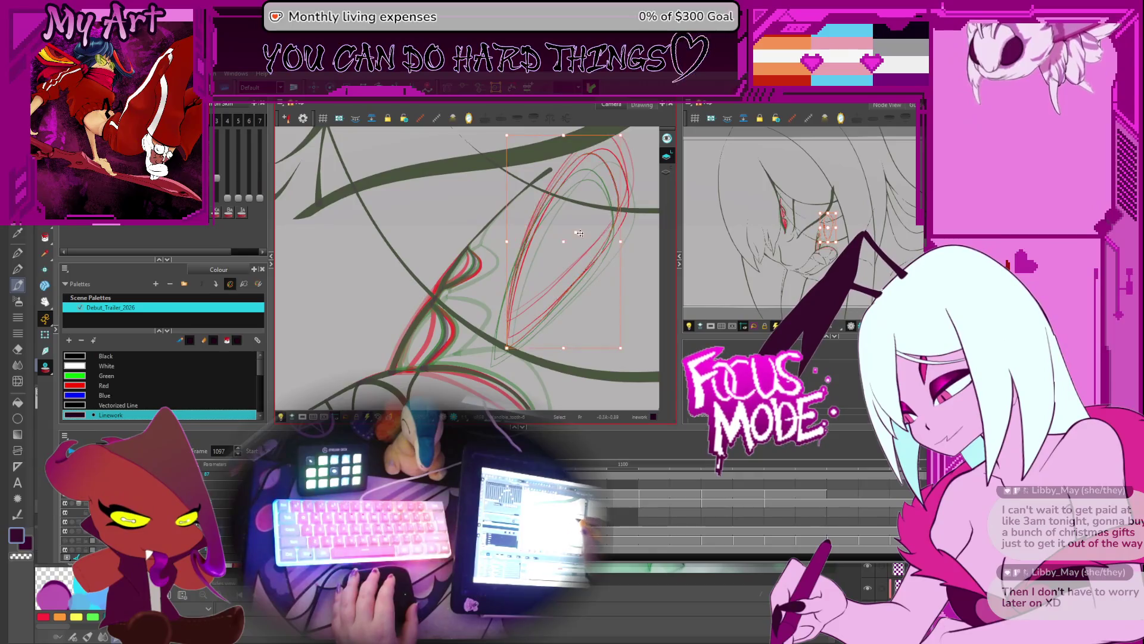
click(627, 140)
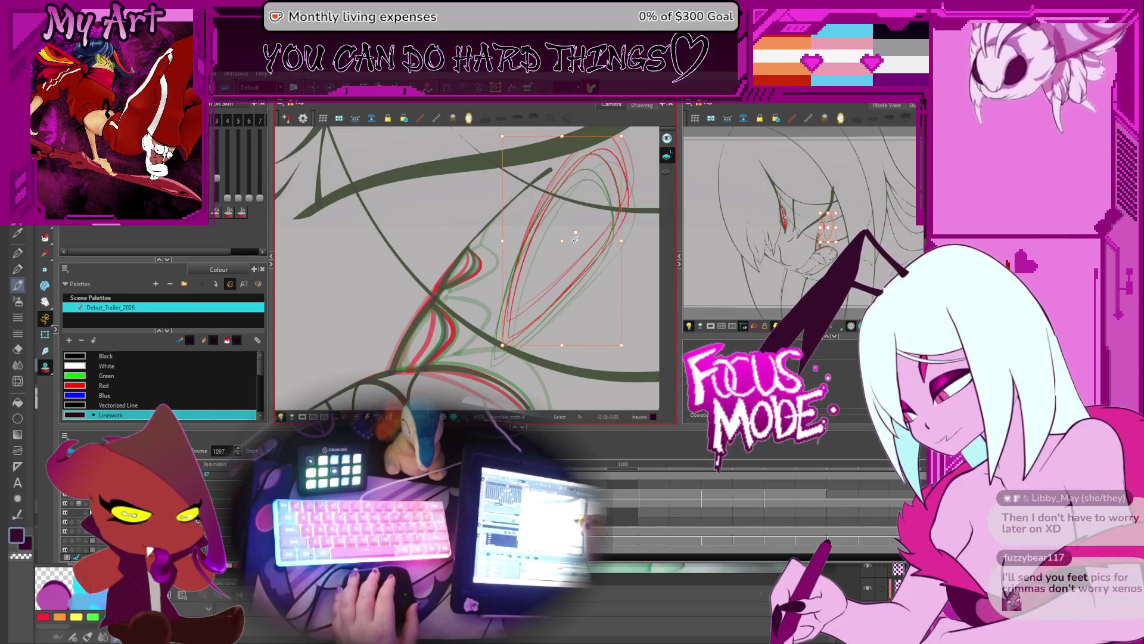
drag(565, 240, 570, 242)
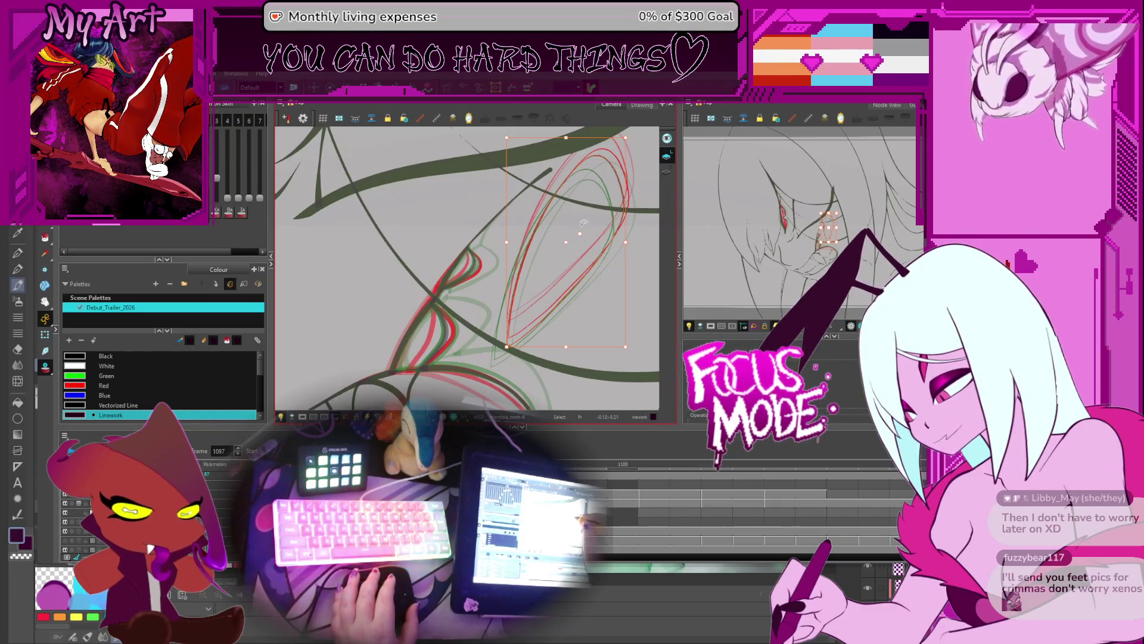
key(Escape)
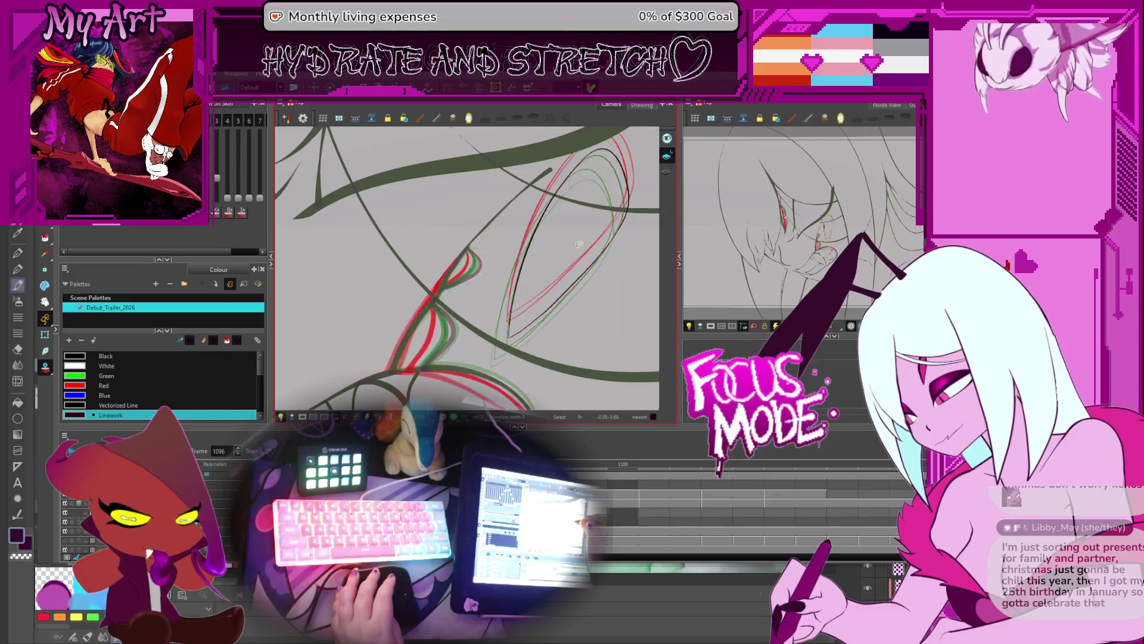
Step ahead through frames 1100–1102
key(g)
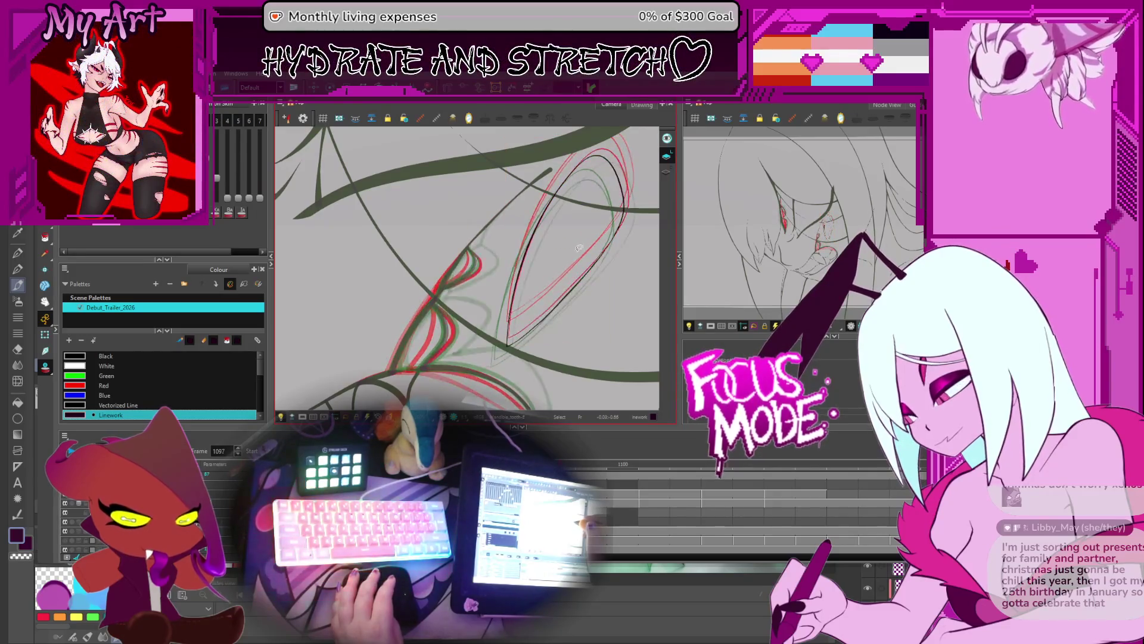
key(g)
key(g)
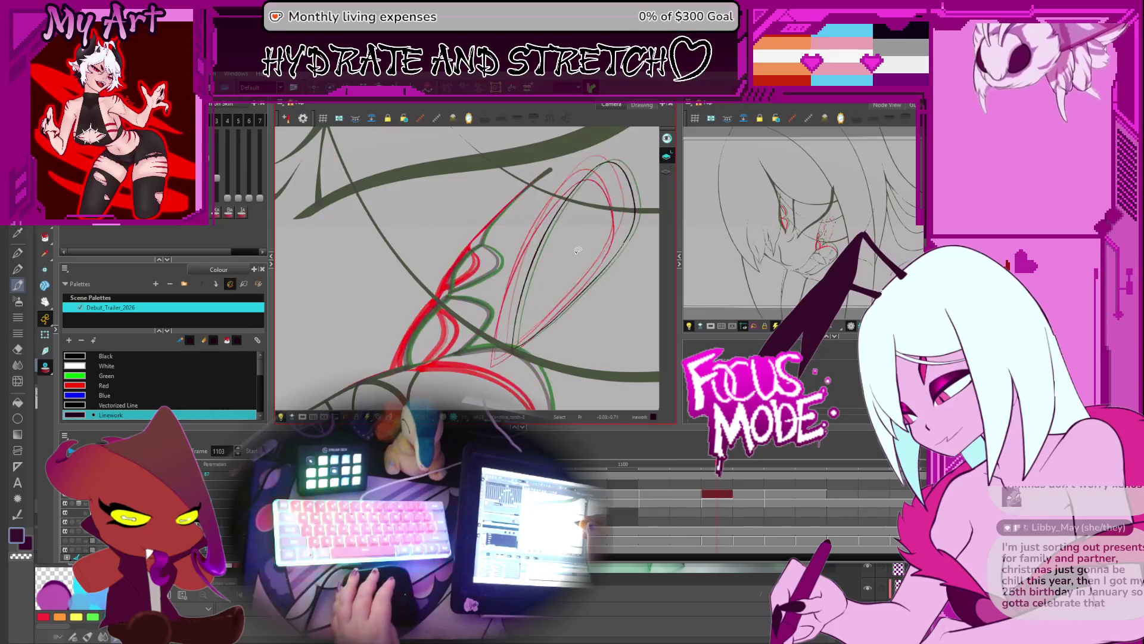
key(f)
key(f)
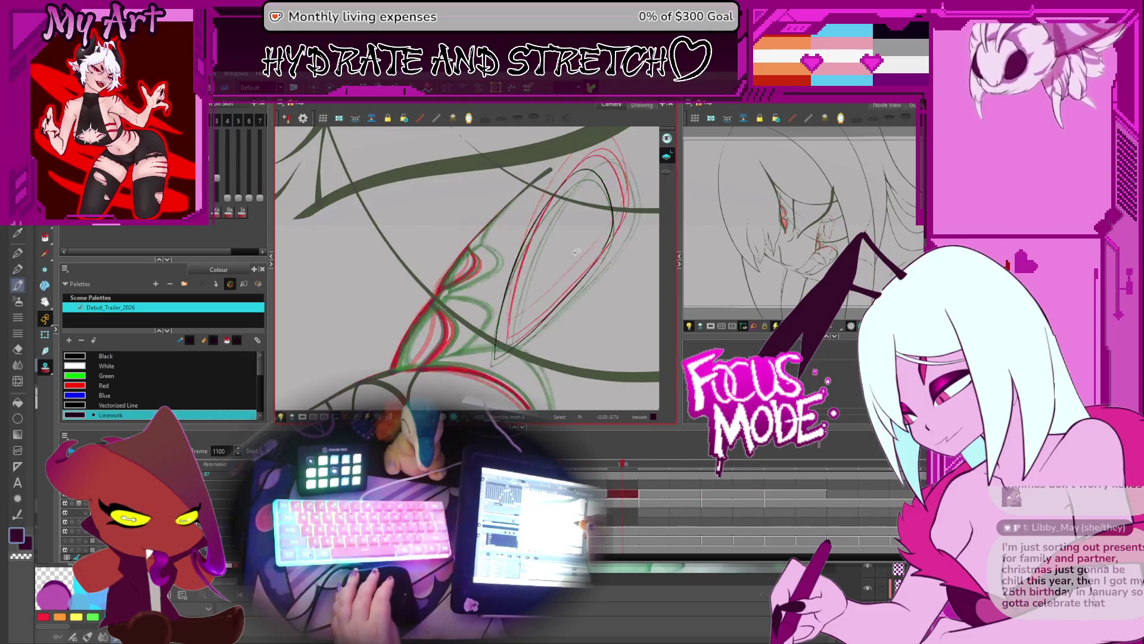
scroll(576, 253, down, 5)
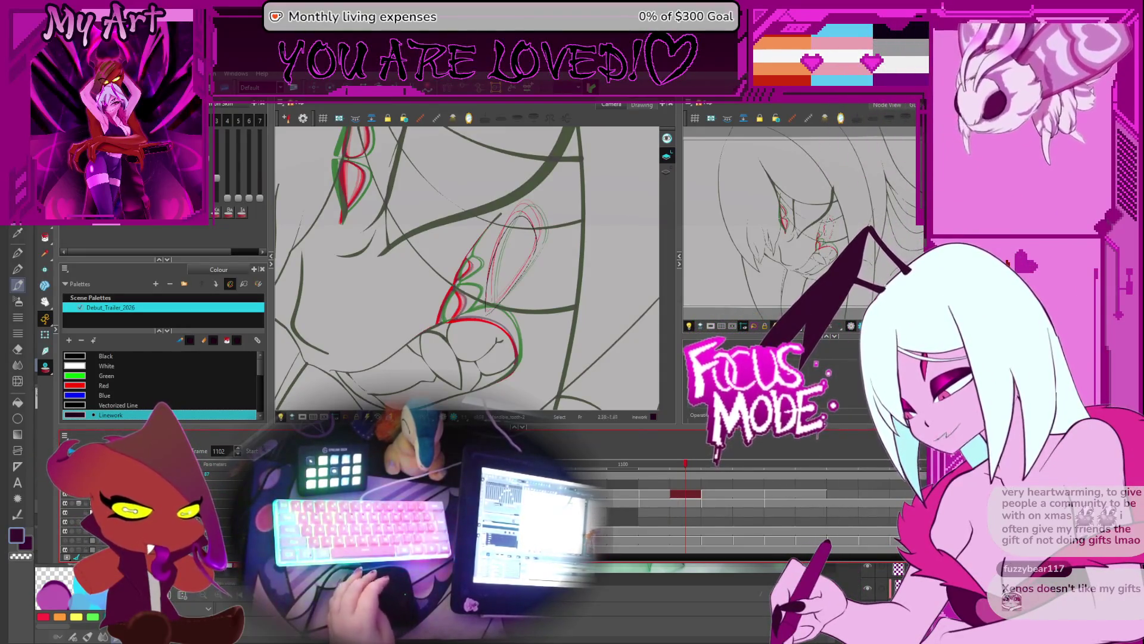
Play the animation from frame 1050, stop it, and zoom and tilt the view onto the fangs
scroll(604, 349, down, 3)
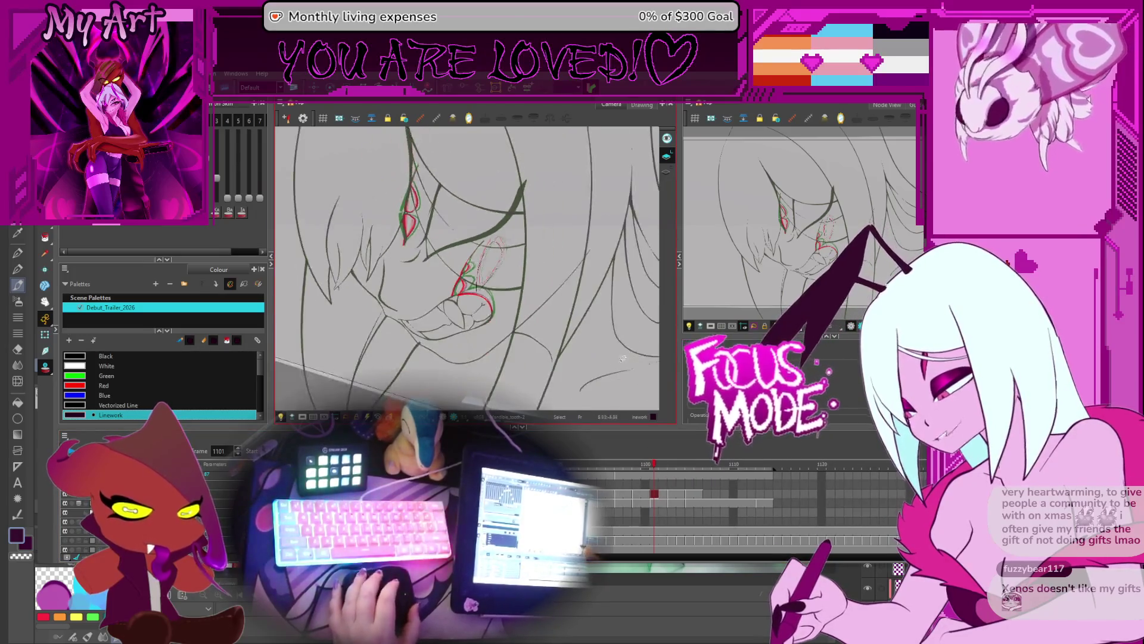
key(comma)
mouse_move(603, 348)
mouse_down()
mouse_move(599, 306)
mouse_move(574, 339)
mouse_move(600, 328)
mouse_up()
key(ctrl+Left)
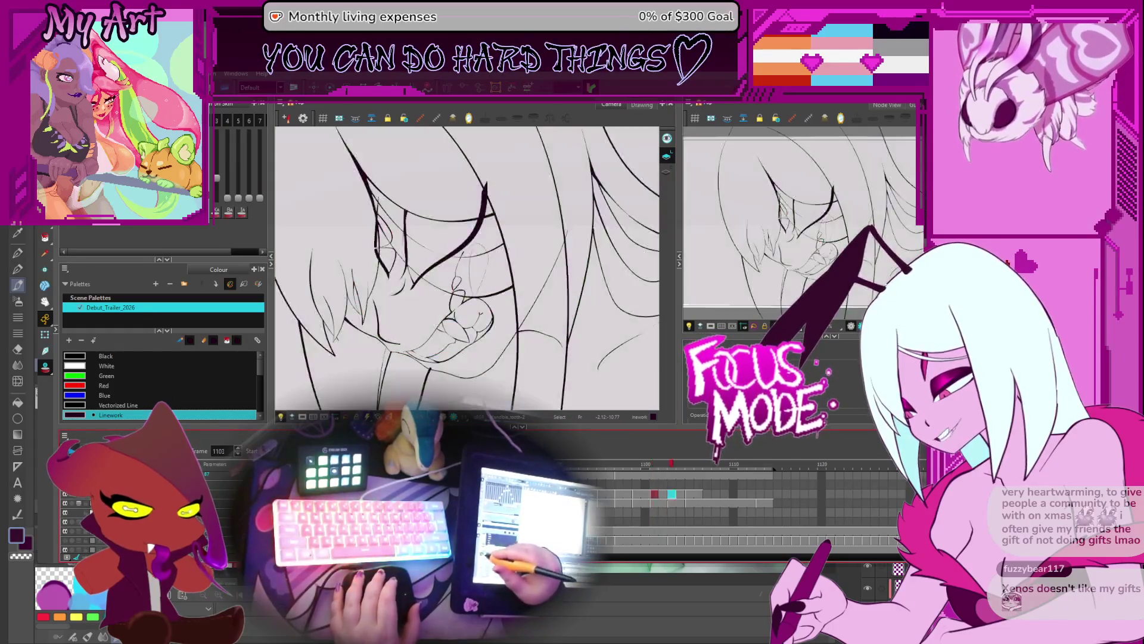
key(Return)
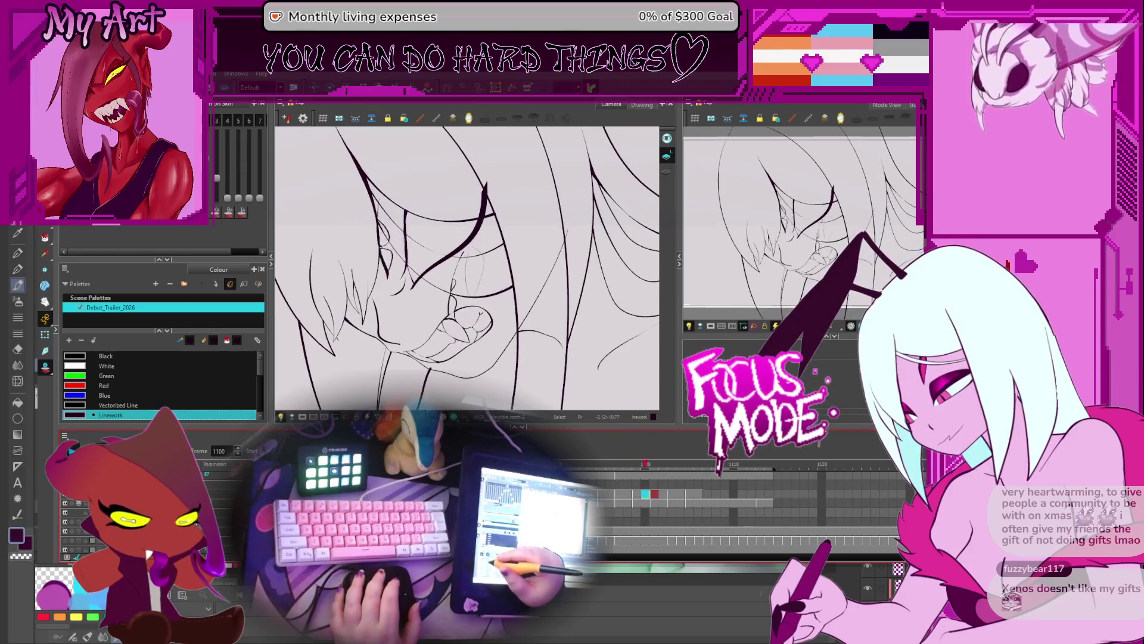
key(Return)
key(Return)
scroll(452, 364, up, 3)
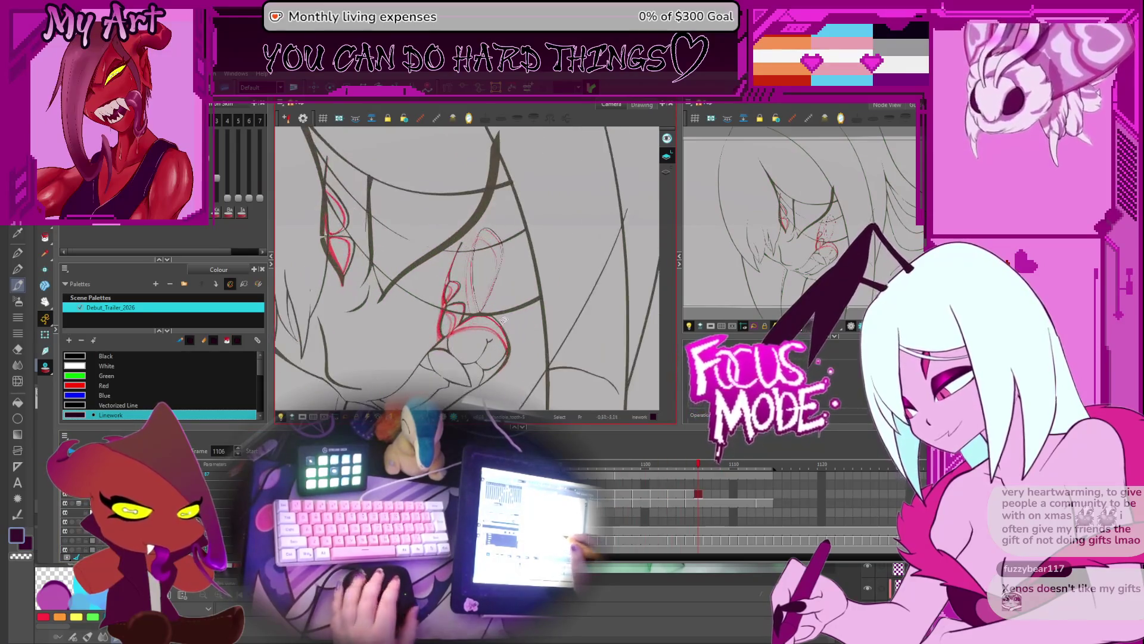
drag(465, 357, 530, 338)
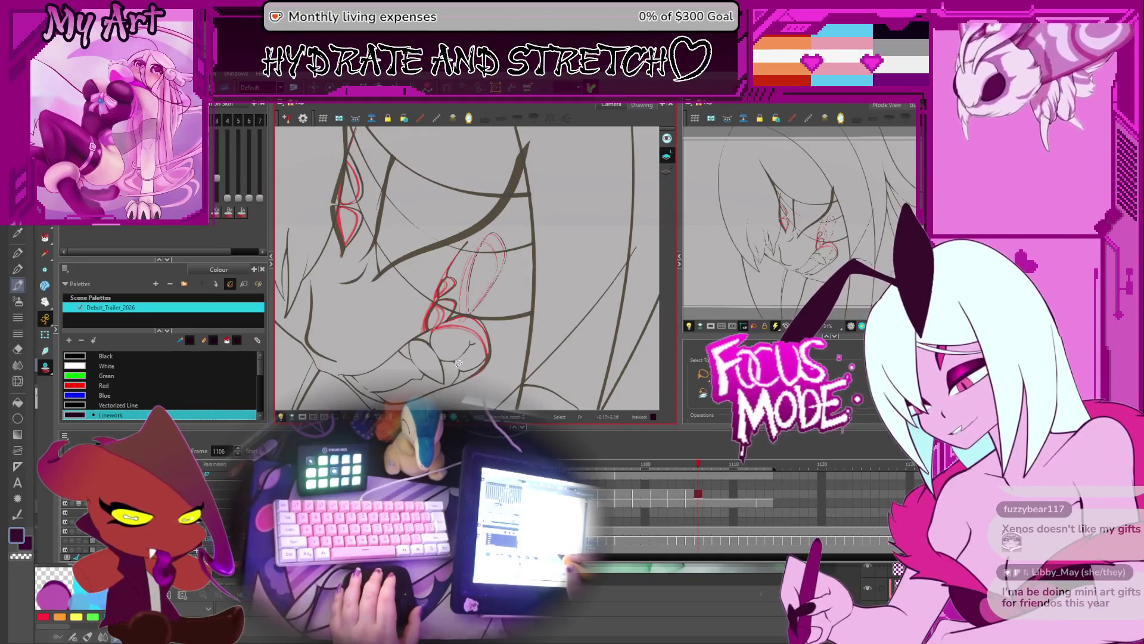
key(comma)
key(comma)
key(comma)
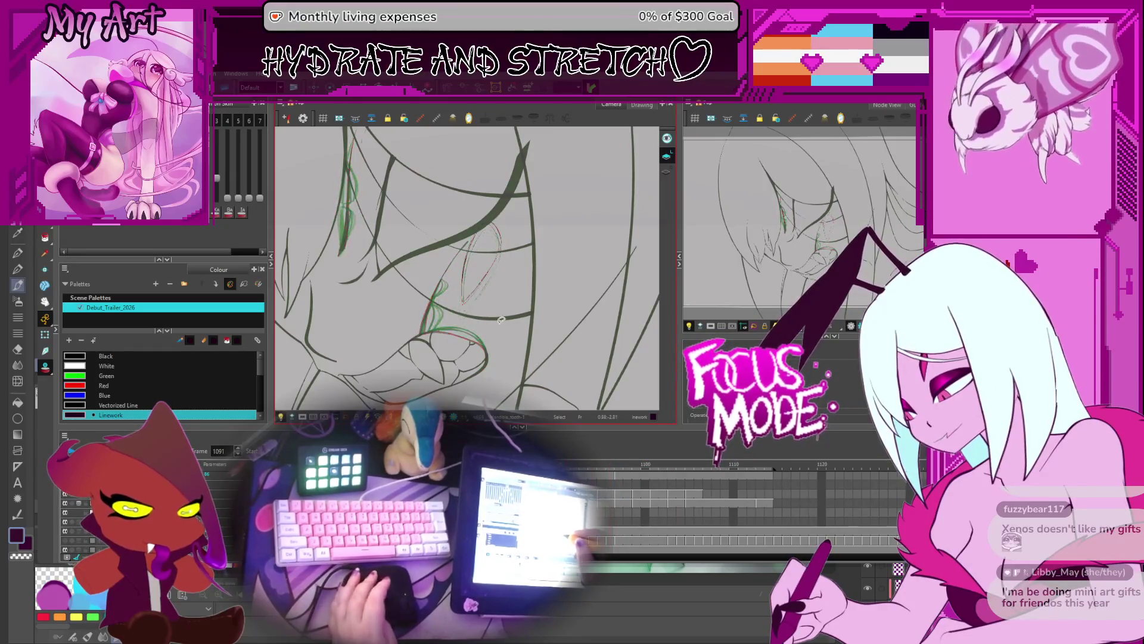
Switch to the Select tool and compare fang drawings across frames 1095–1108, settling on 1105
key(period)
key(period)
key(period)
scroll(529, 301, up, 2)
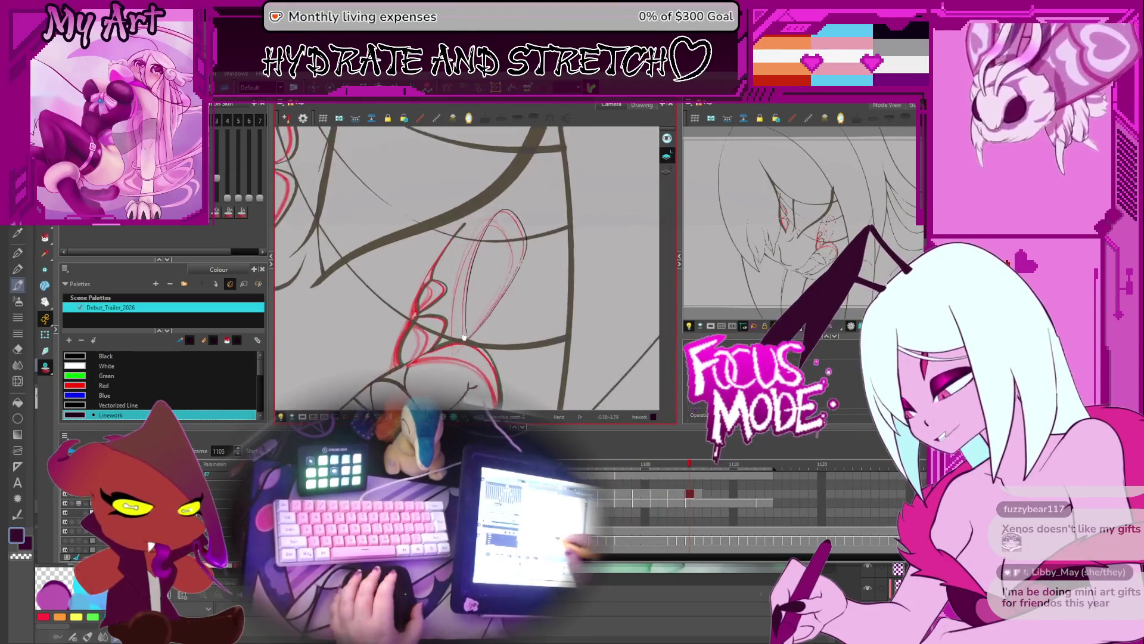
key(comma)
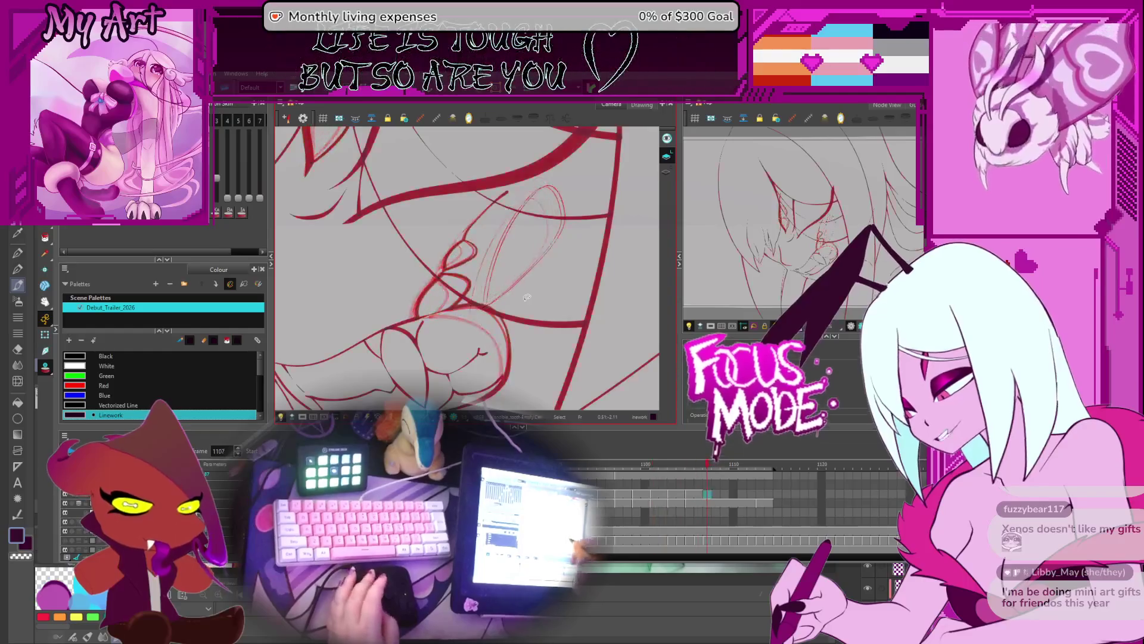
key(alt+s)
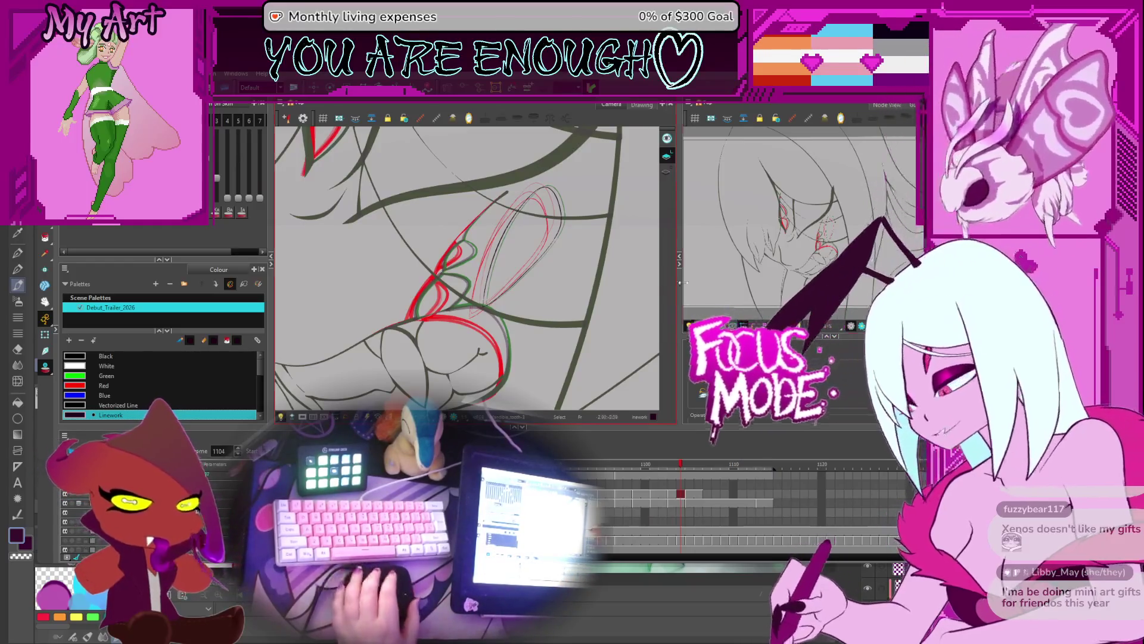
key(period)
key(period)
key(period)
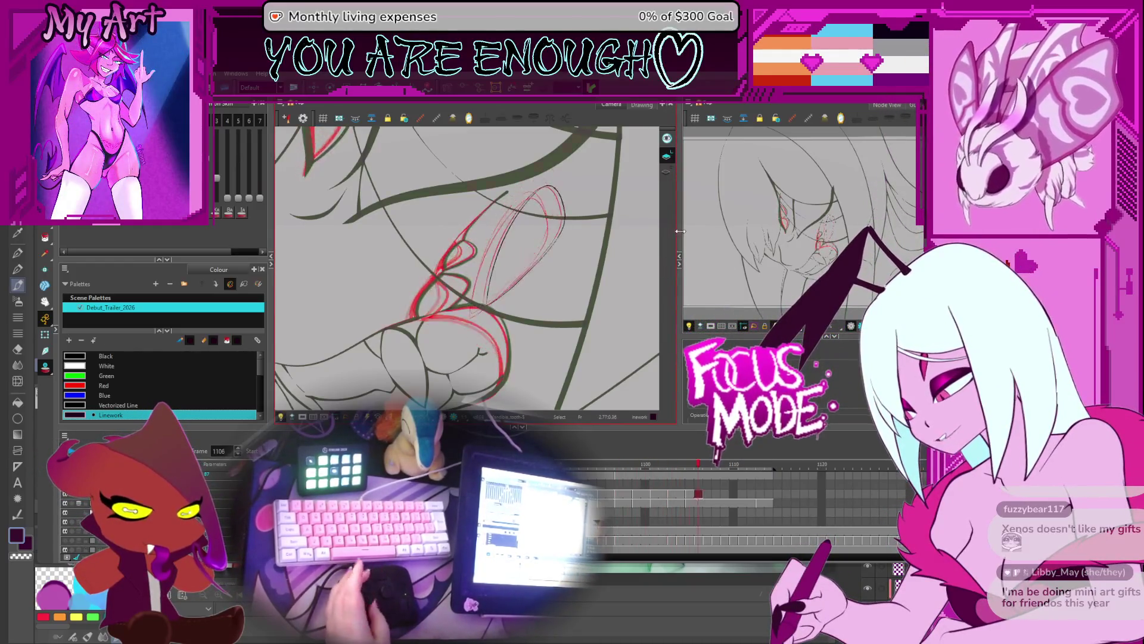
key(comma)
key(comma)
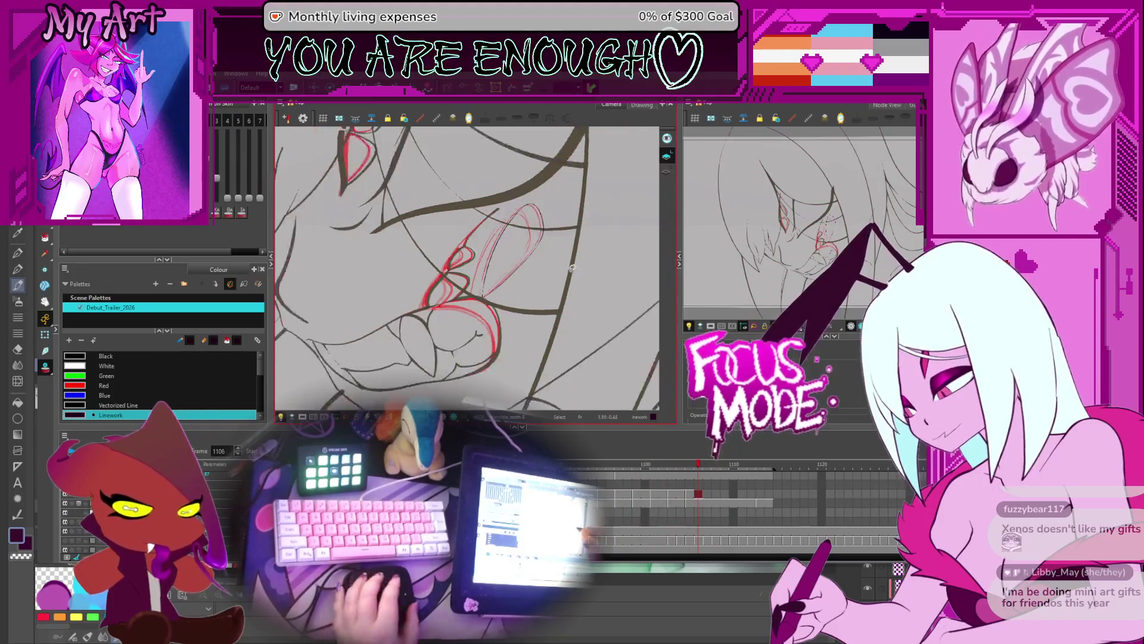
key(comma)
key(comma)
key(comma)
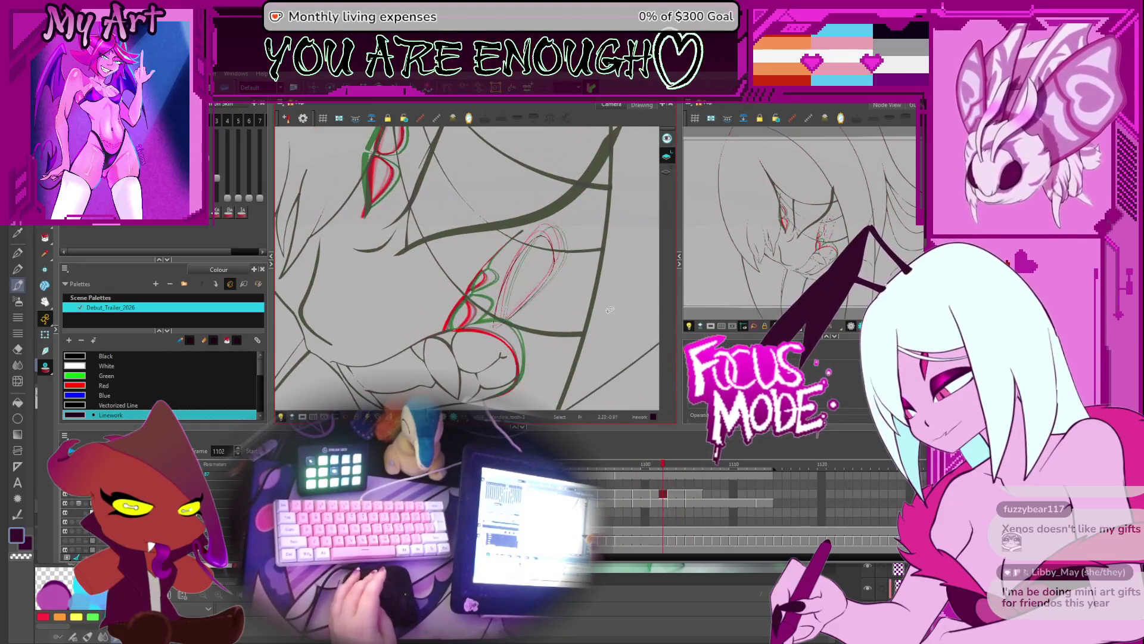
key(comma)
key(comma)
key(comma)
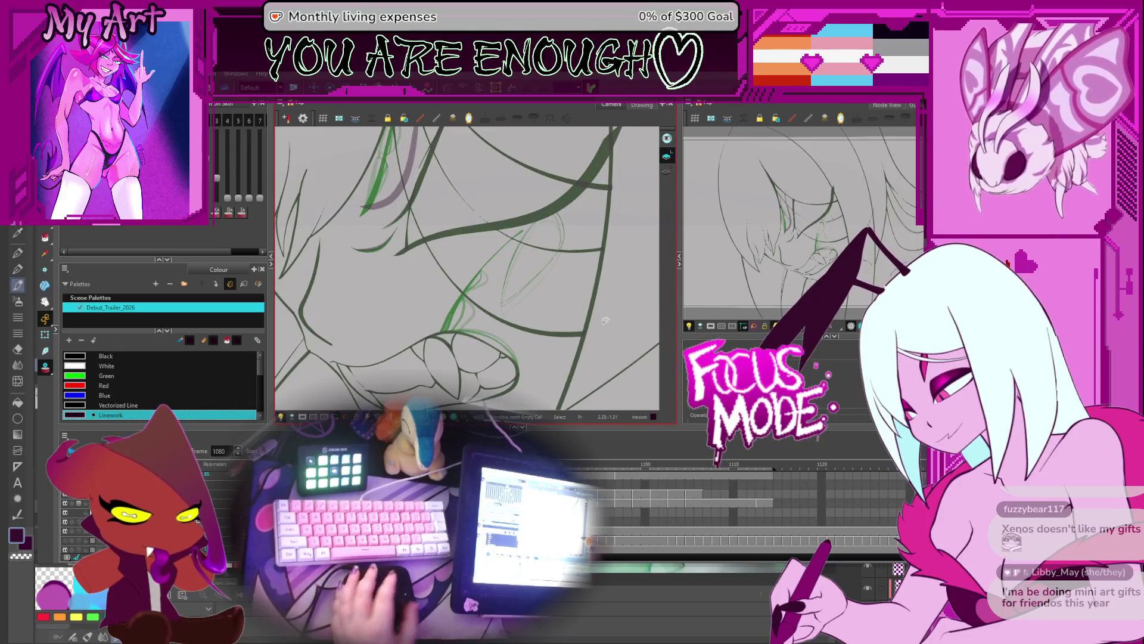
key(period)
key(period)
key(period)
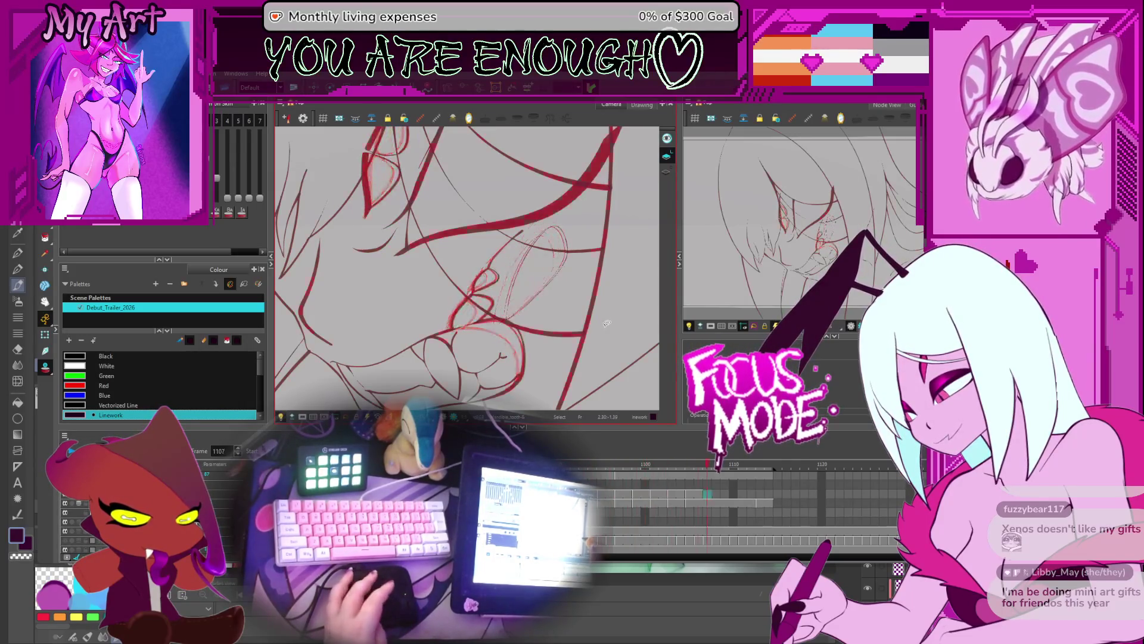
key(comma)
key(comma)
key(comma)
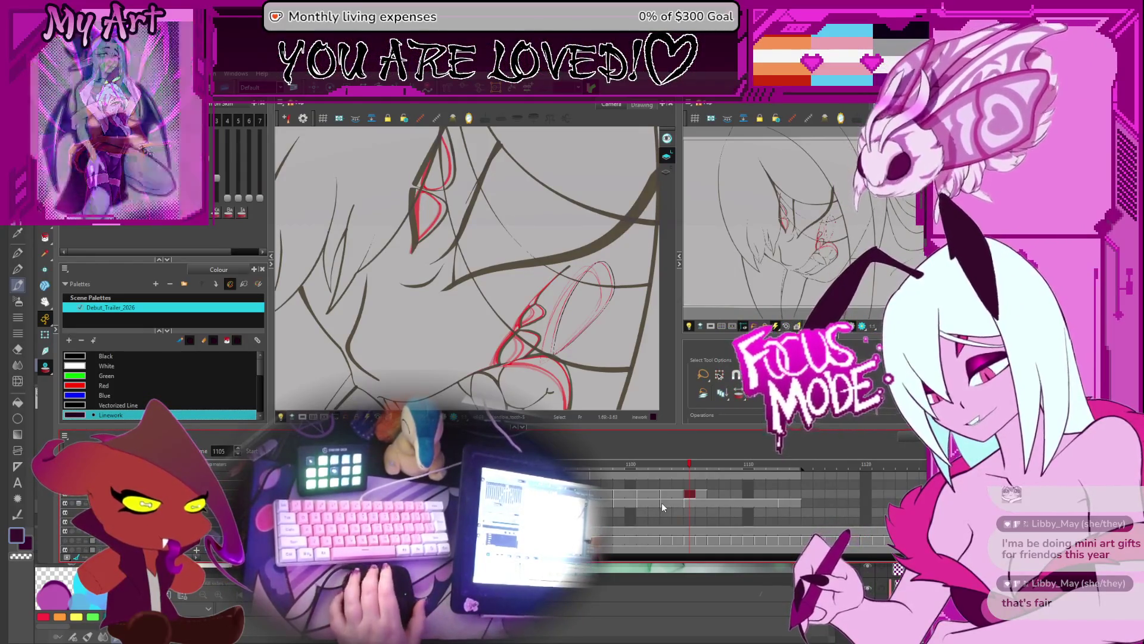
Step between frames 1106–1108 and straighten the view, re-centring on the face
key(period)
key(period)
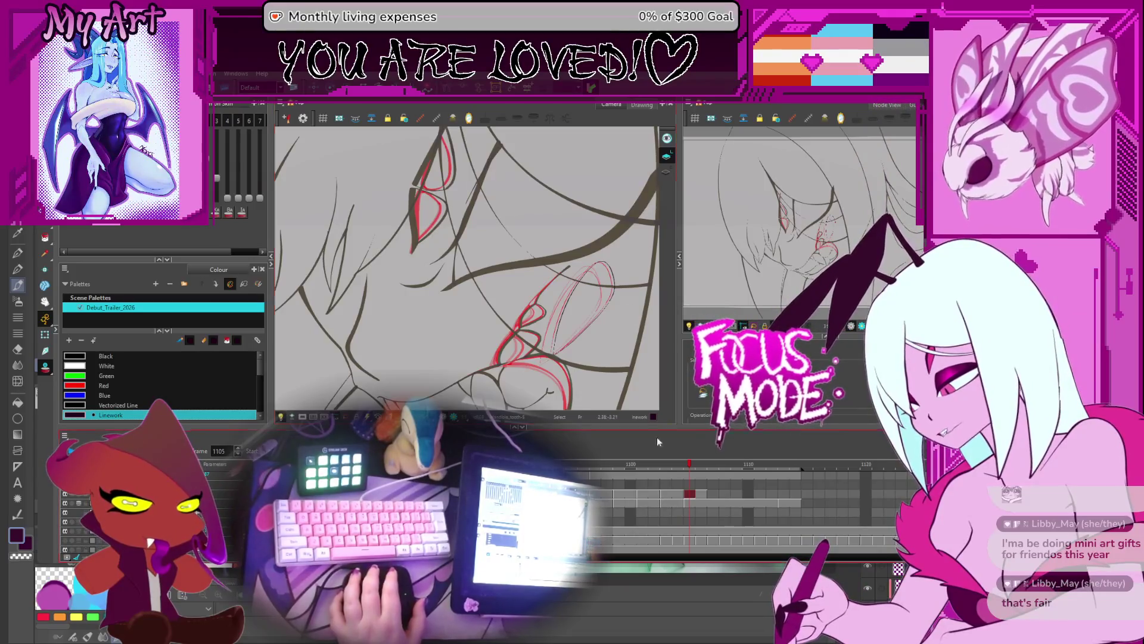
key(period)
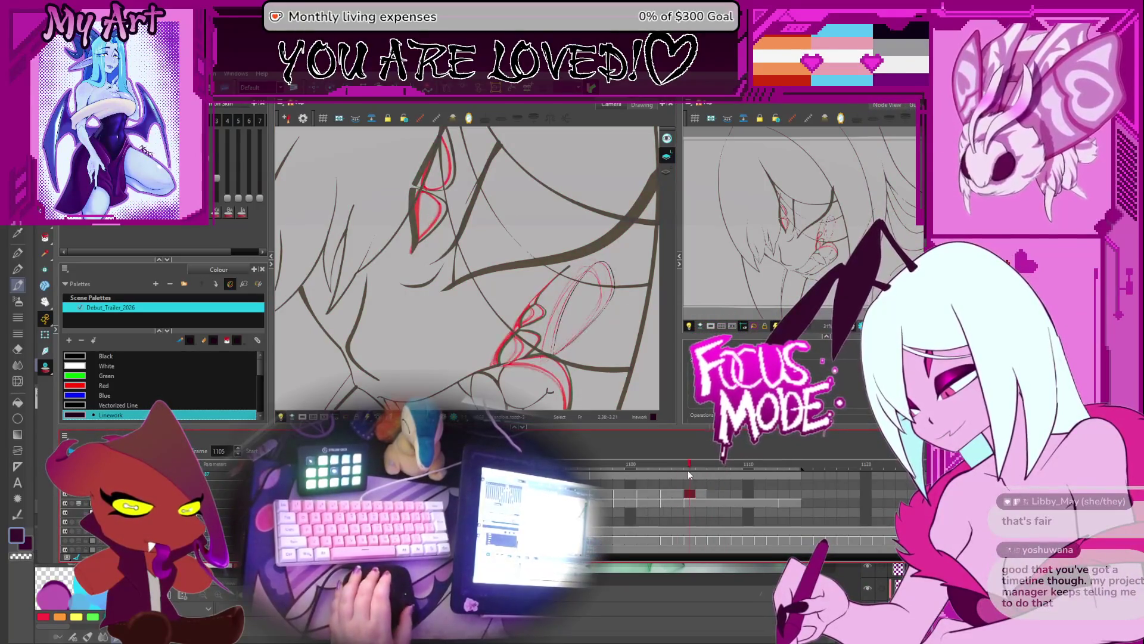
key(comma)
key(comma)
key(period)
key(comma)
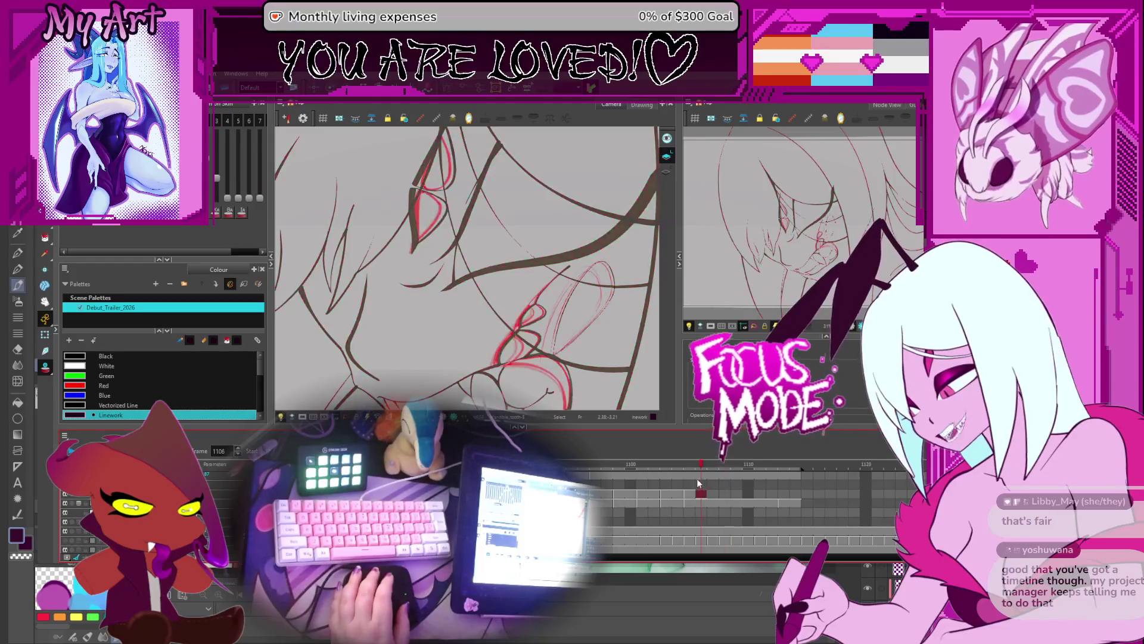
scroll(466, 289, up, 3)
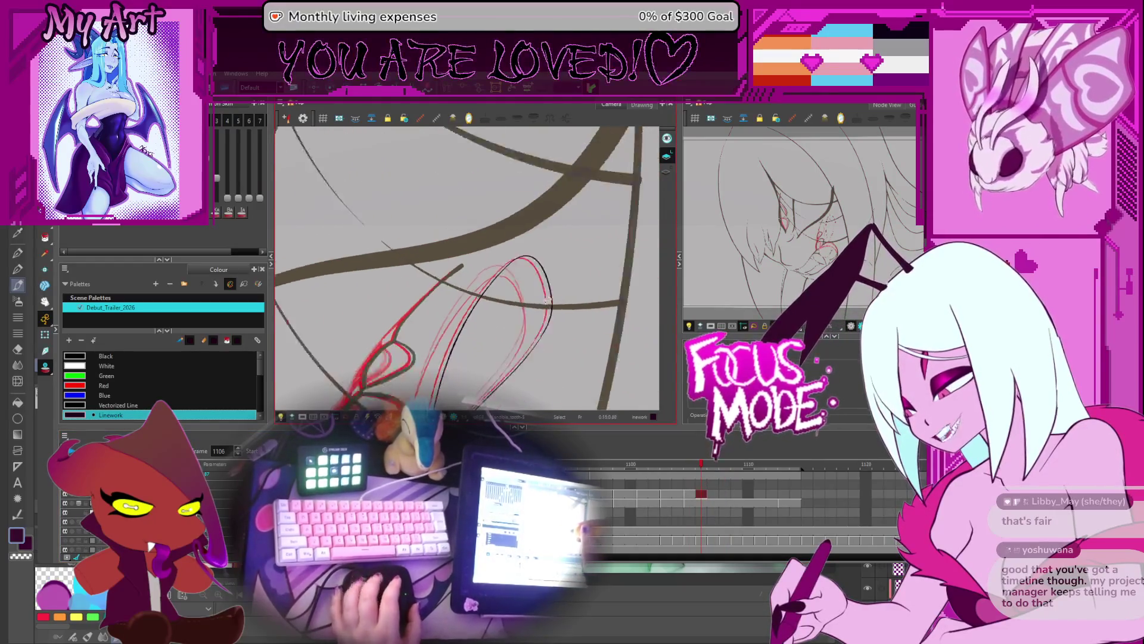
scroll(466, 290, down, 5)
mouse_move(467, 289)
mouse_down()
mouse_move(557, 333)
mouse_move(560, 363)
mouse_up()
Select the lower layer's cell at frame 1105 and zoom and rotate onto the eye
click(664, 493)
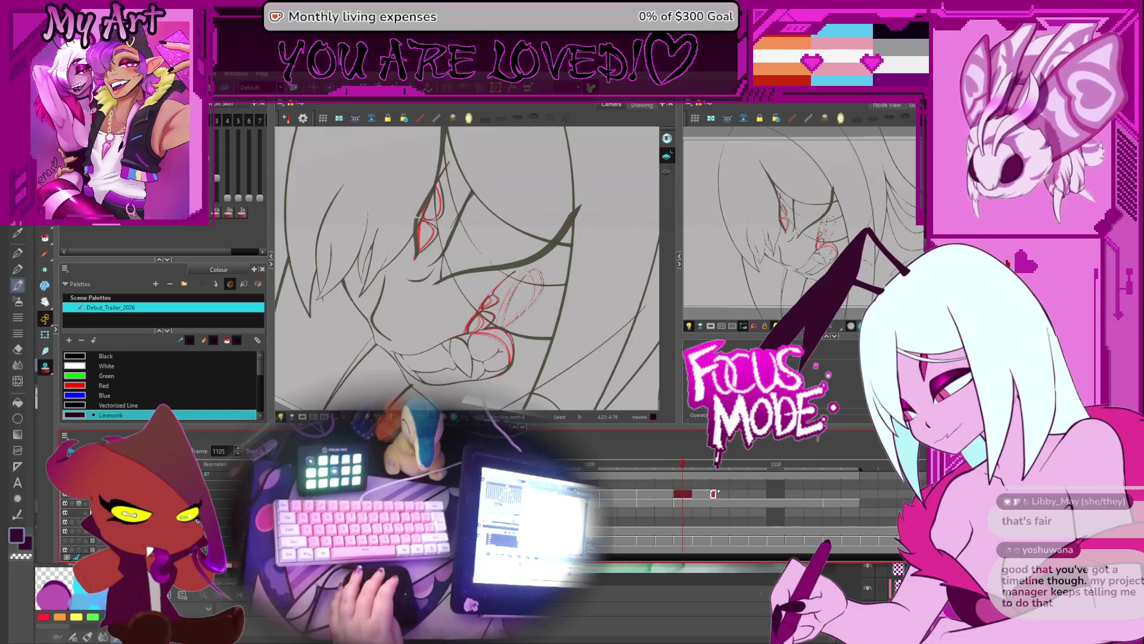
click(684, 502)
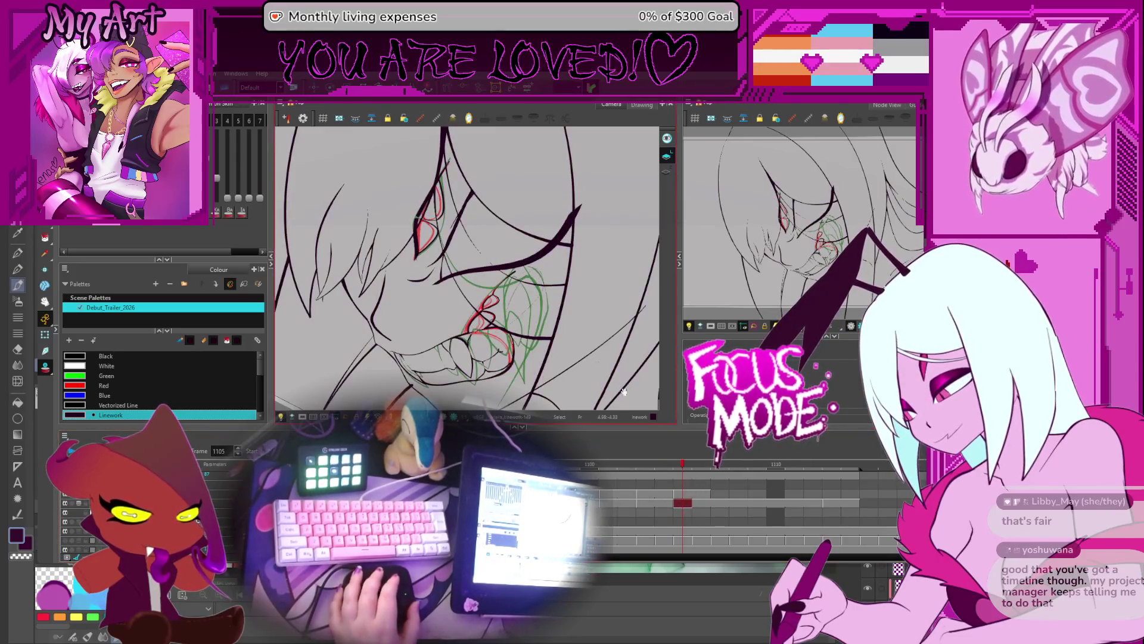
scroll(624, 391, up, 3)
mouse_move(624, 391)
mouse_down()
mouse_move(548, 268)
mouse_move(520, 295)
mouse_up()
scroll(548, 268, up, 2)
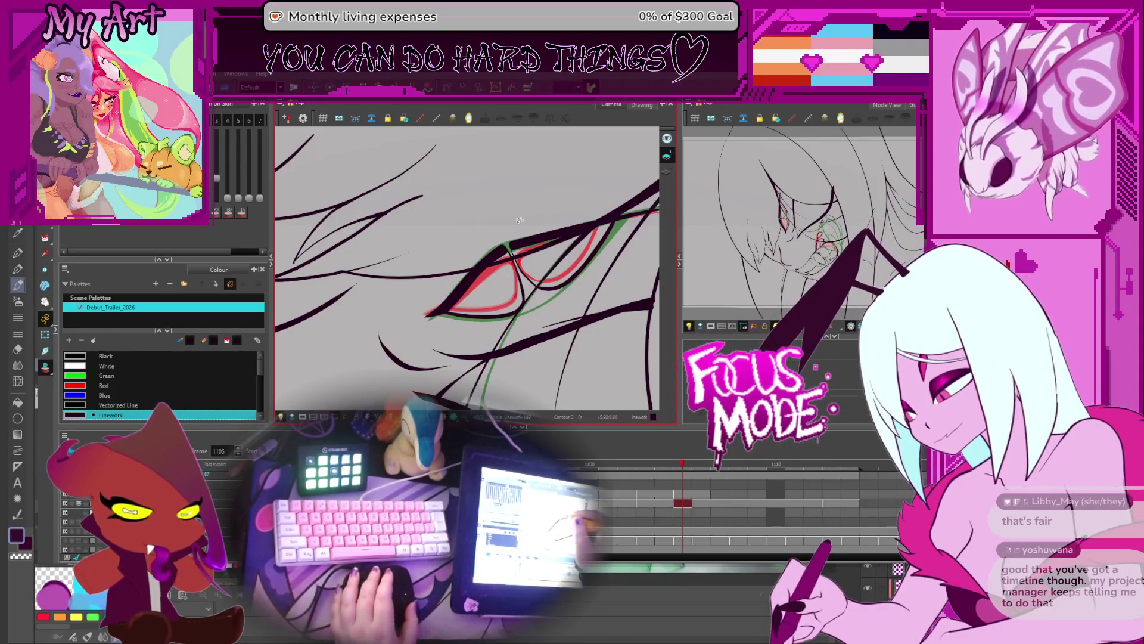
Delete the thick eye-line stroke on frame 1105 and move to frame 1113
click(522, 234)
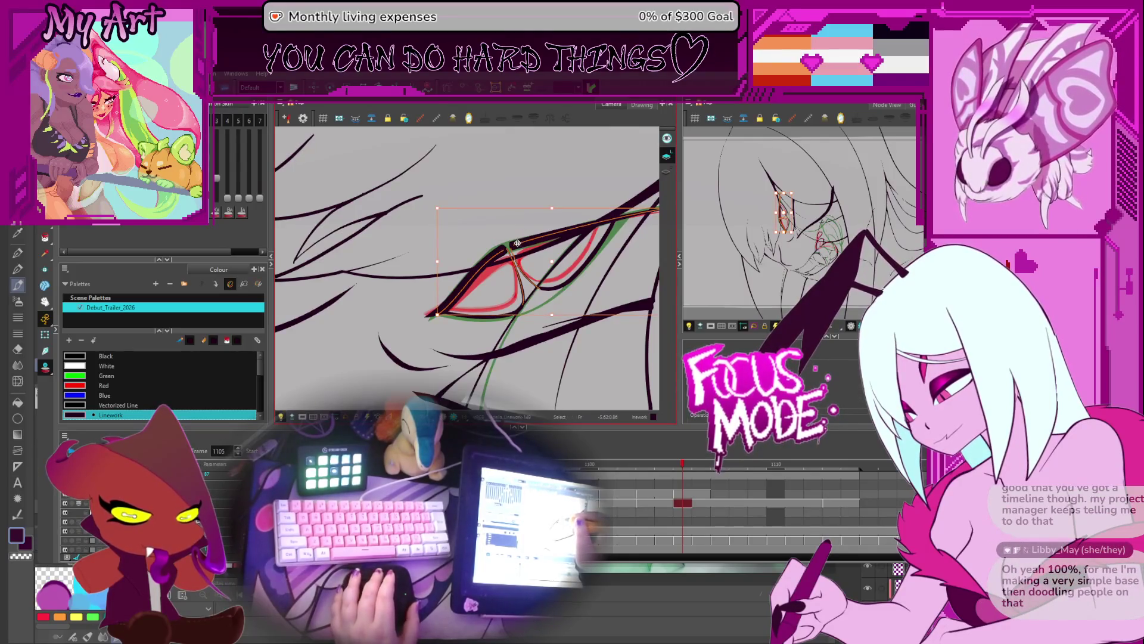
key(Delete)
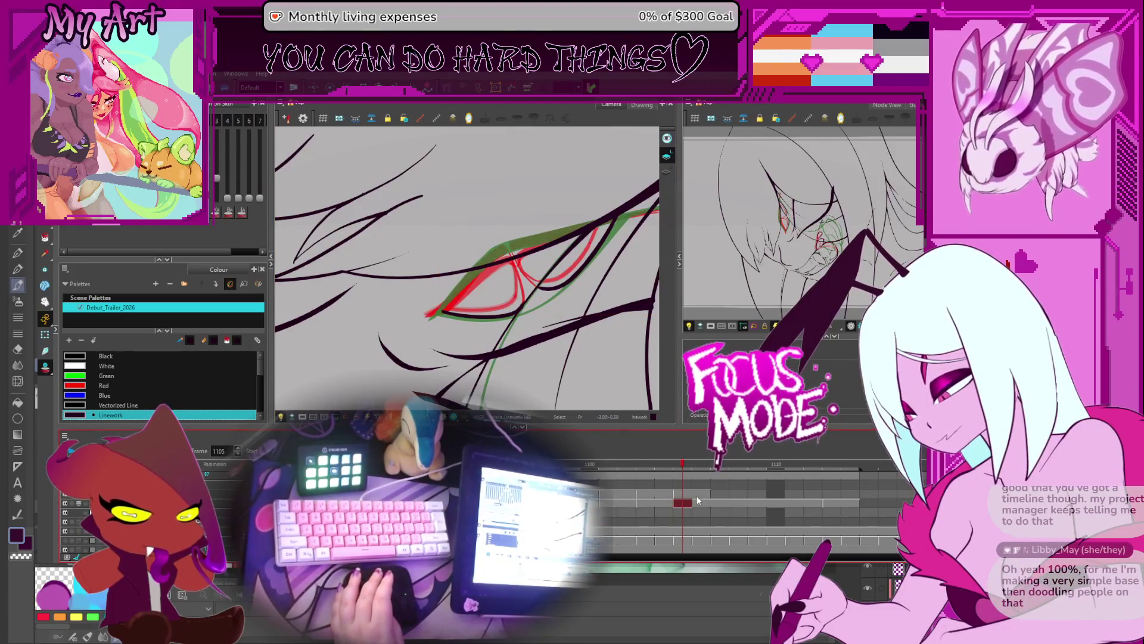
click(701, 504)
click(832, 504)
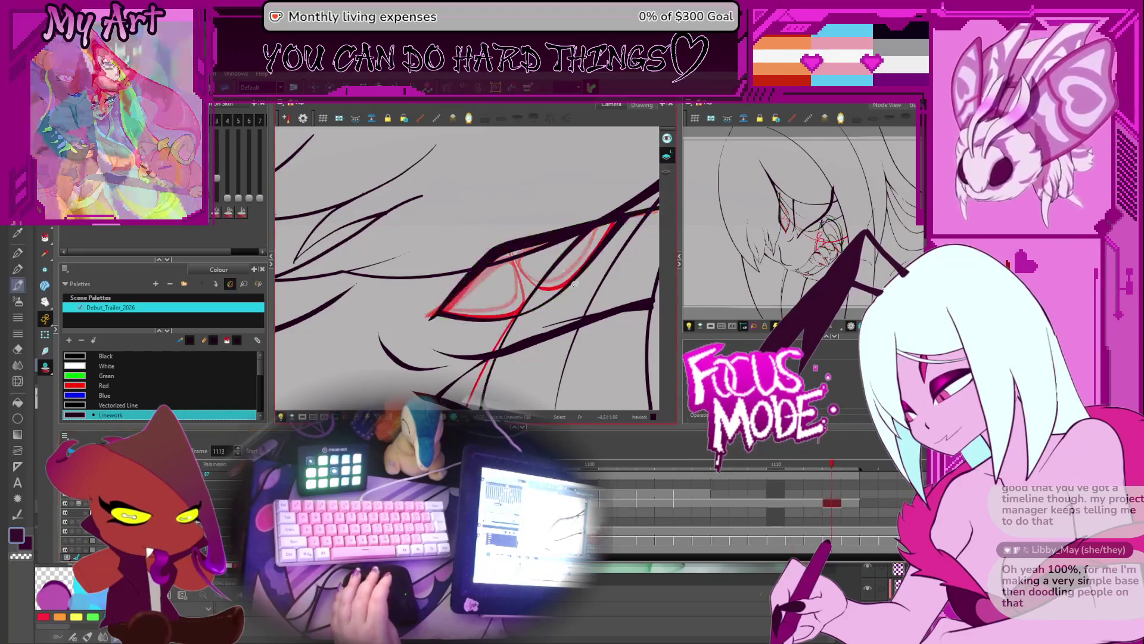
Copy frame 1113's eye line onto frame 1105 and compare the two eye-line versions
click(522, 232)
key(f)
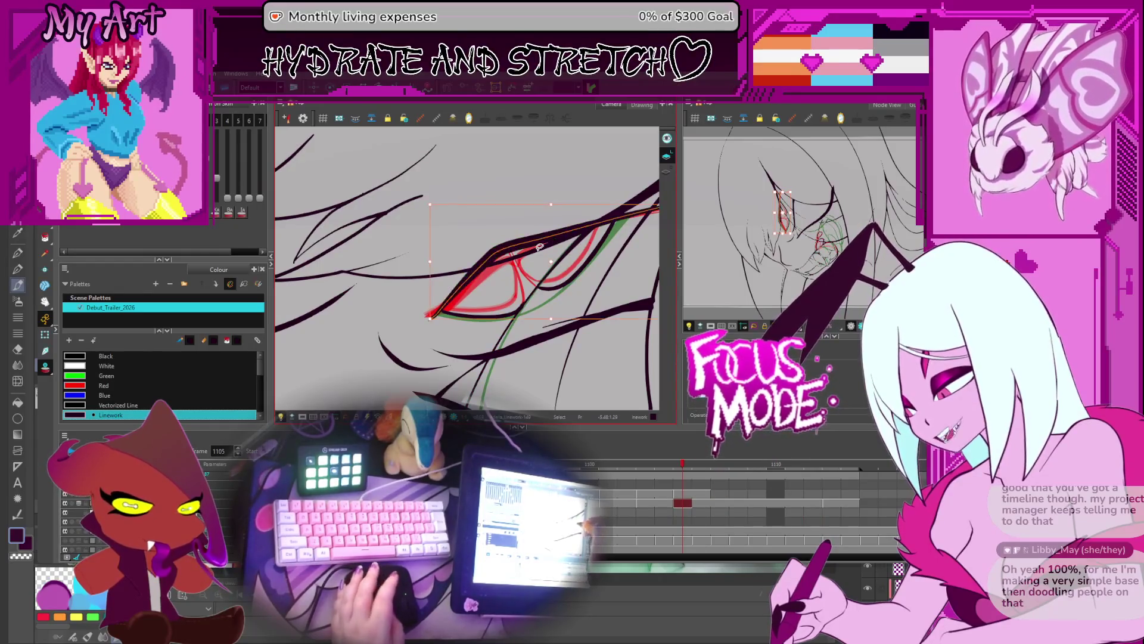
key(f)
key(f)
key(g)
key(f)
key(g)
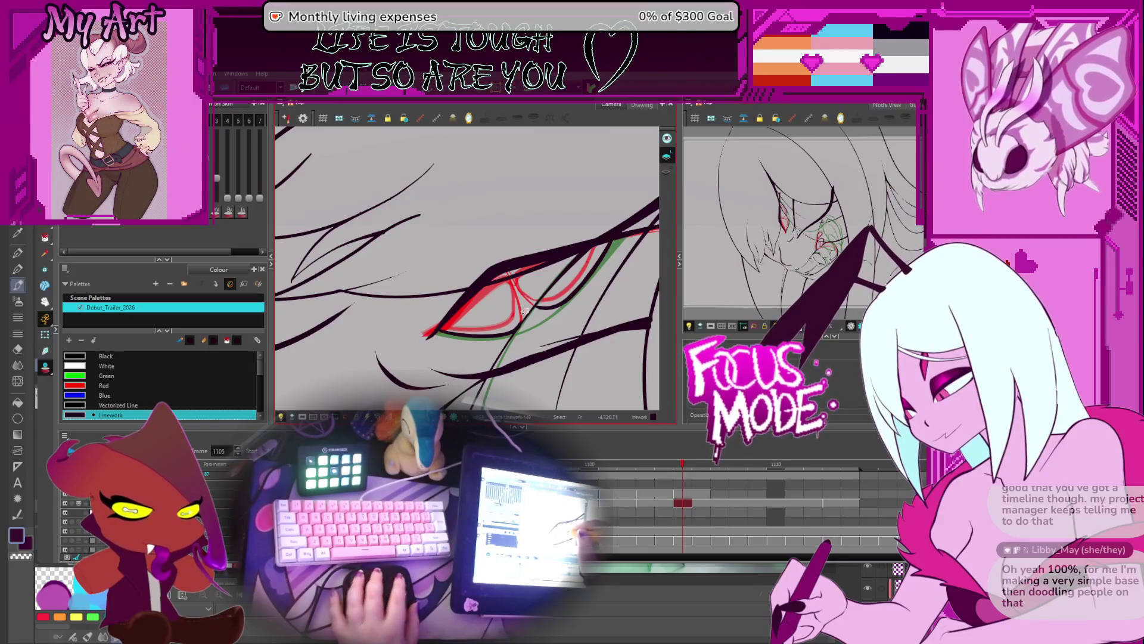
scroll(524, 311, down, 2)
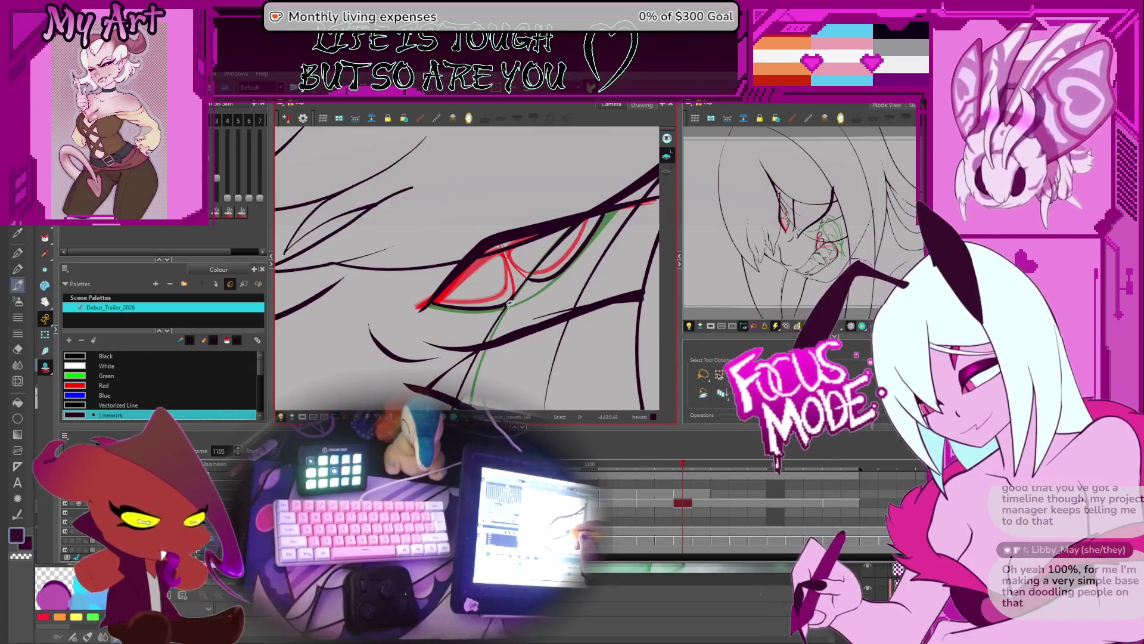